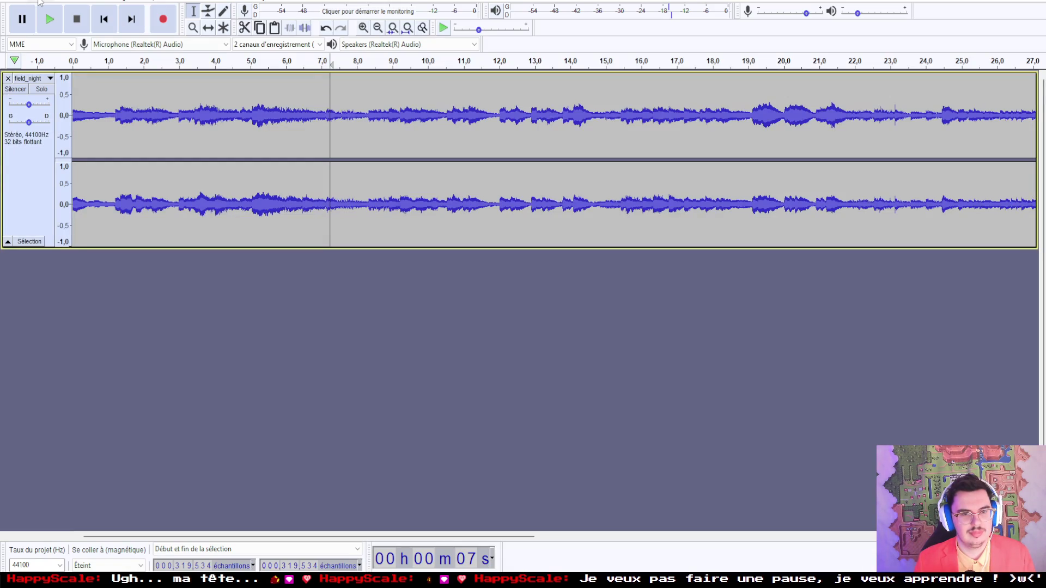
Step: Play field_night from about 7 s and zoom in three levels on that region
click(49, 20)
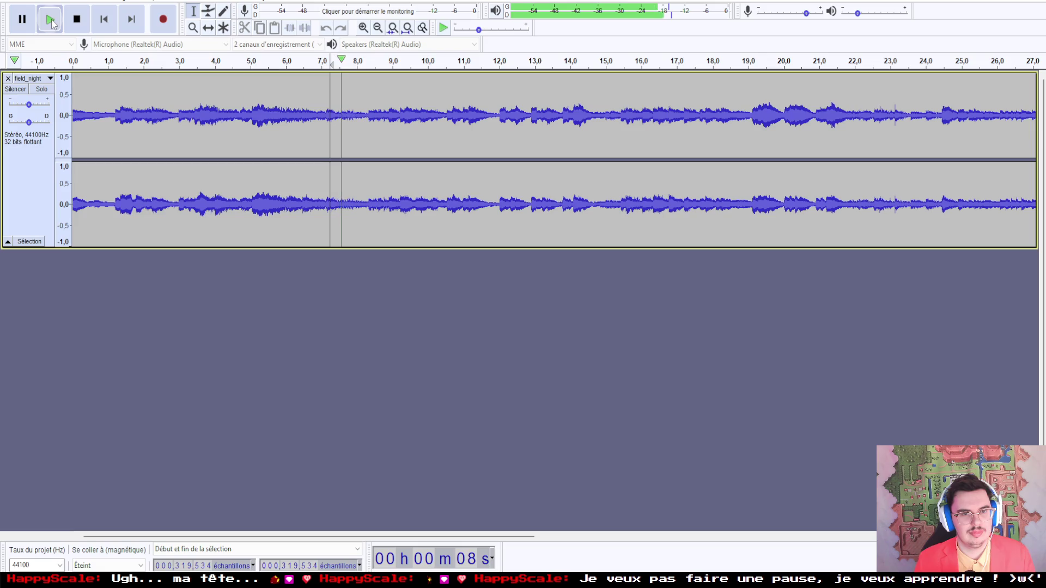
click(49, 19)
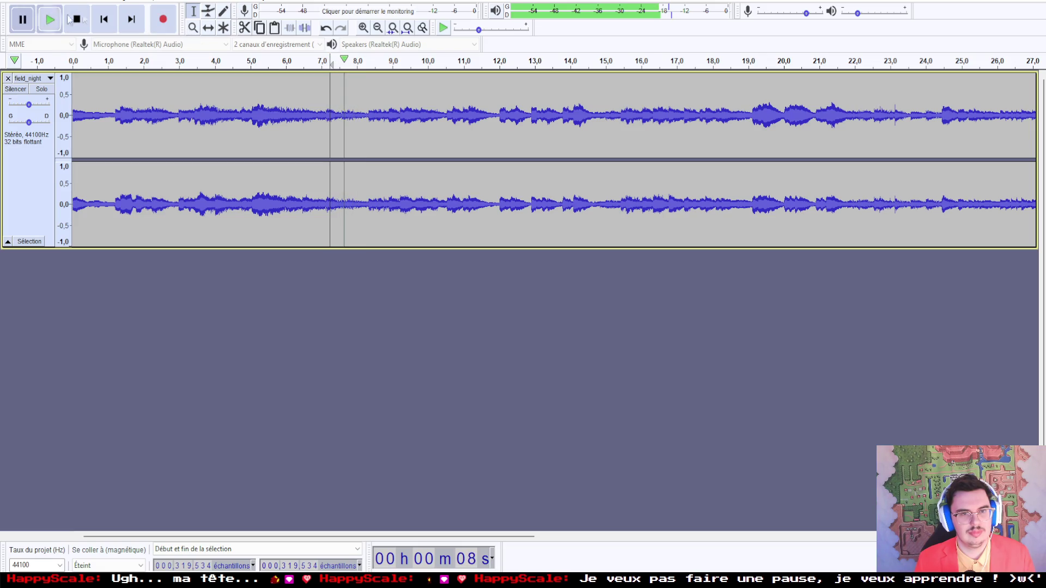
click(363, 28)
click(363, 27)
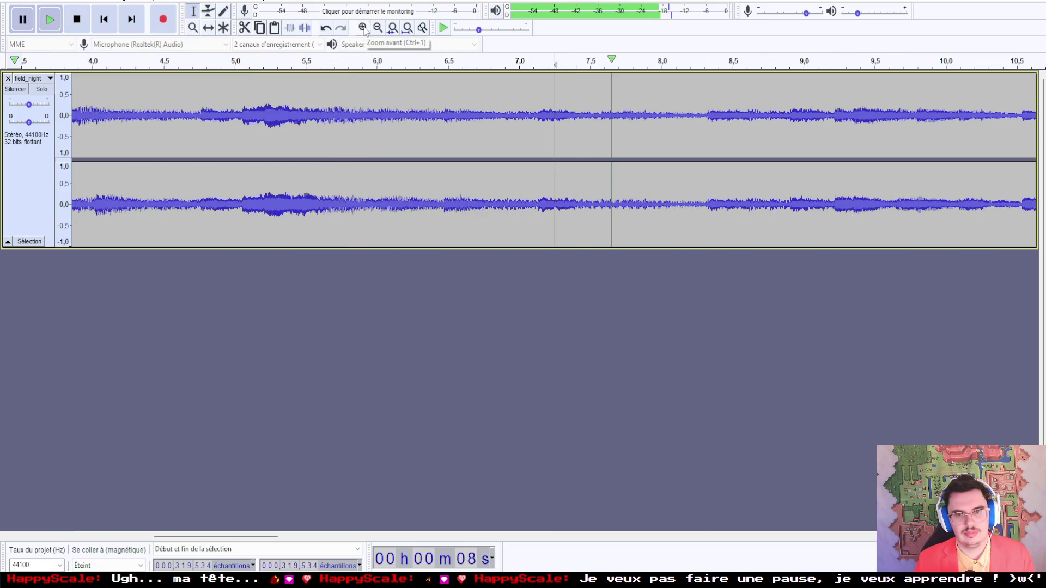
click(362, 28)
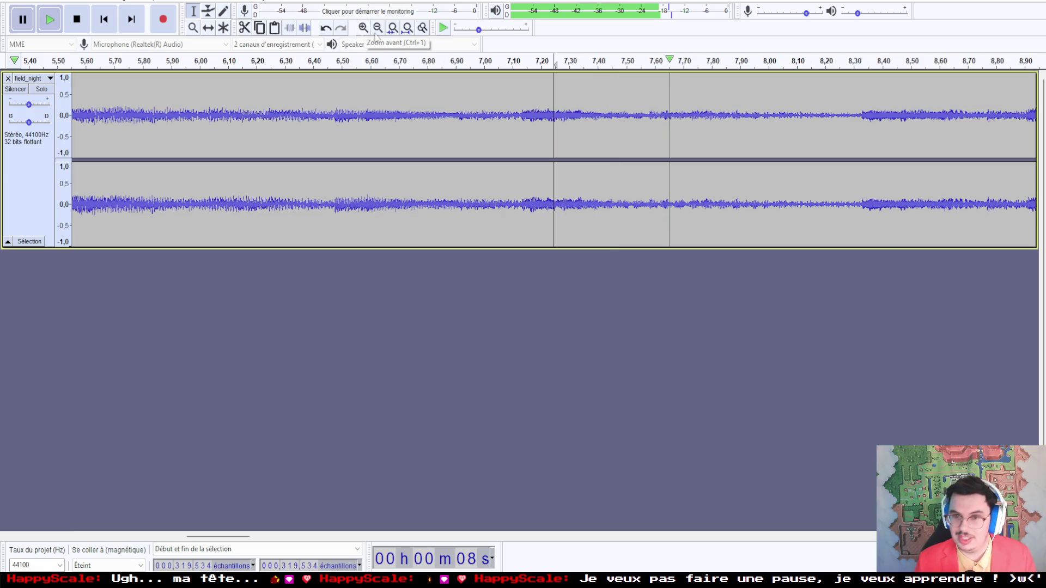
Step: Place the loop start at 7.23 s (sample 318772) and replay to confirm it by ear
click(549, 118)
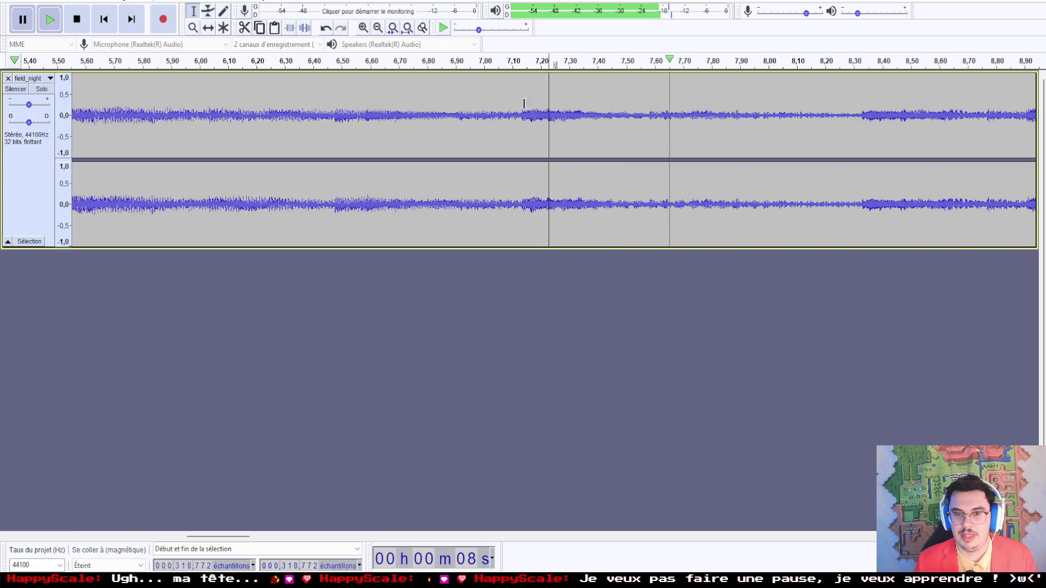
key(p)
click(23, 19)
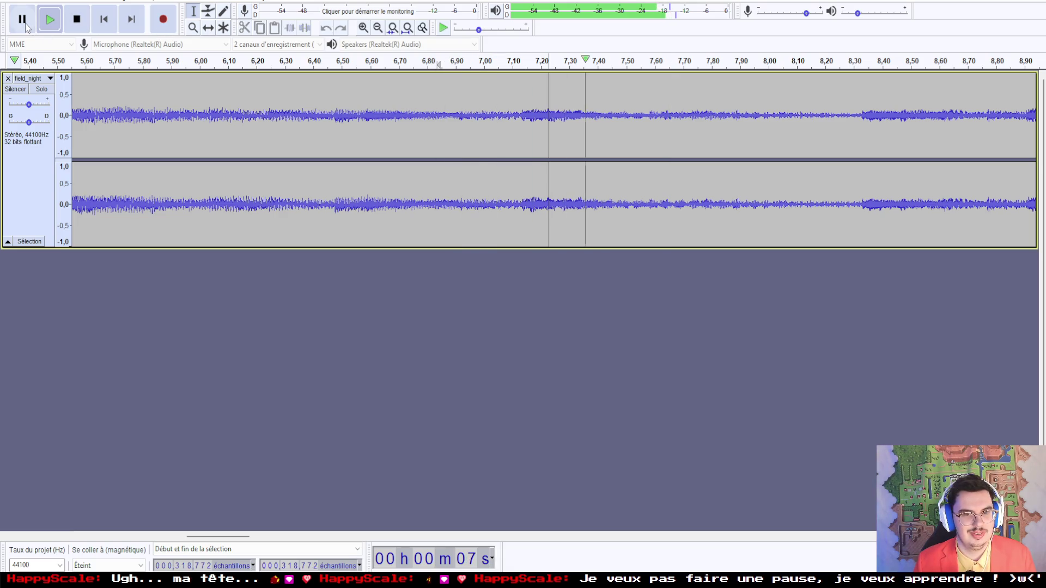
click(23, 19)
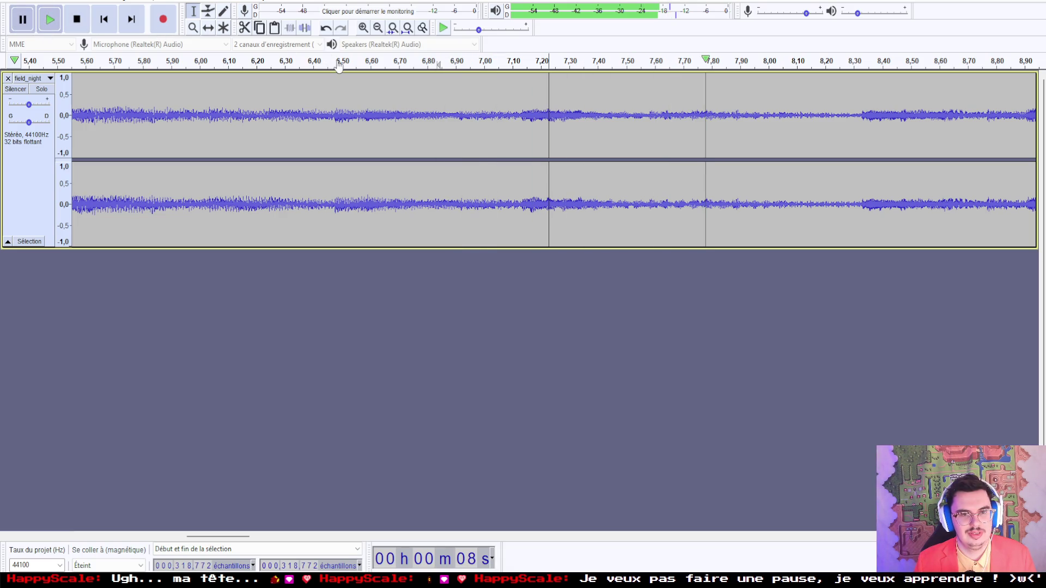
click(31, 25)
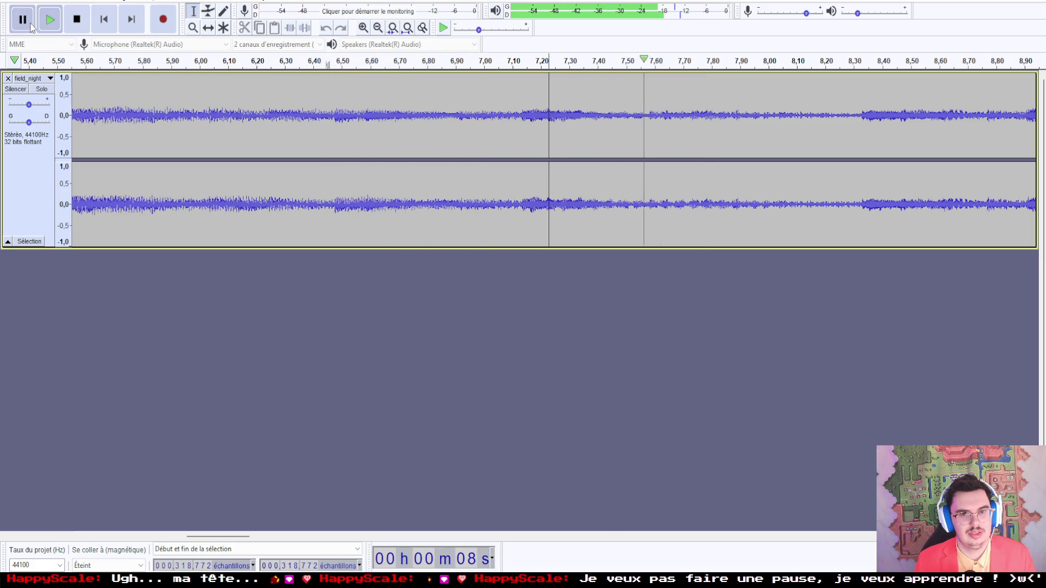
click(16, 1)
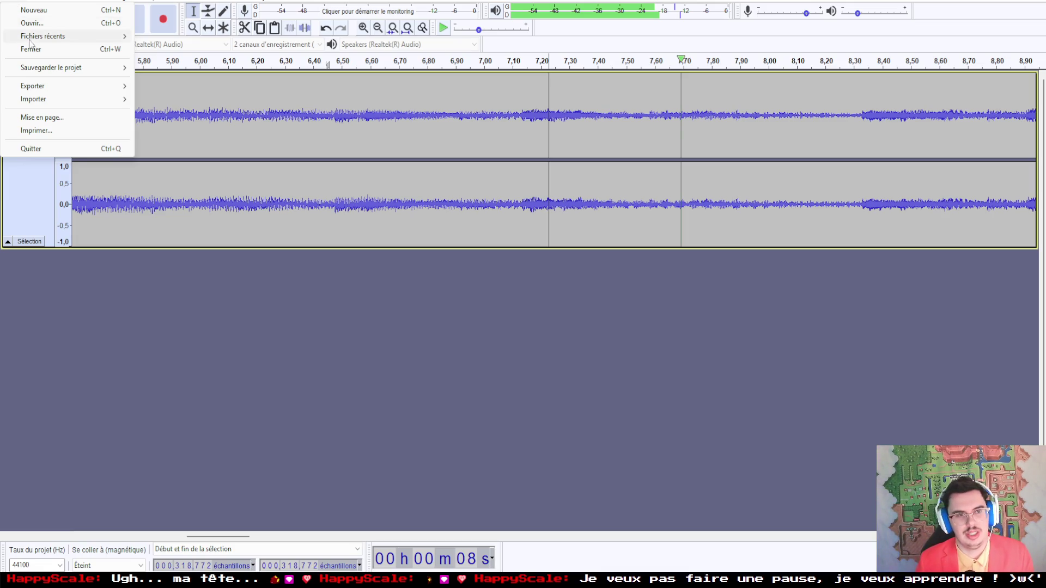
Step: Change the LOOPSTART metadata tag to 318772
mouse_move(39, 89)
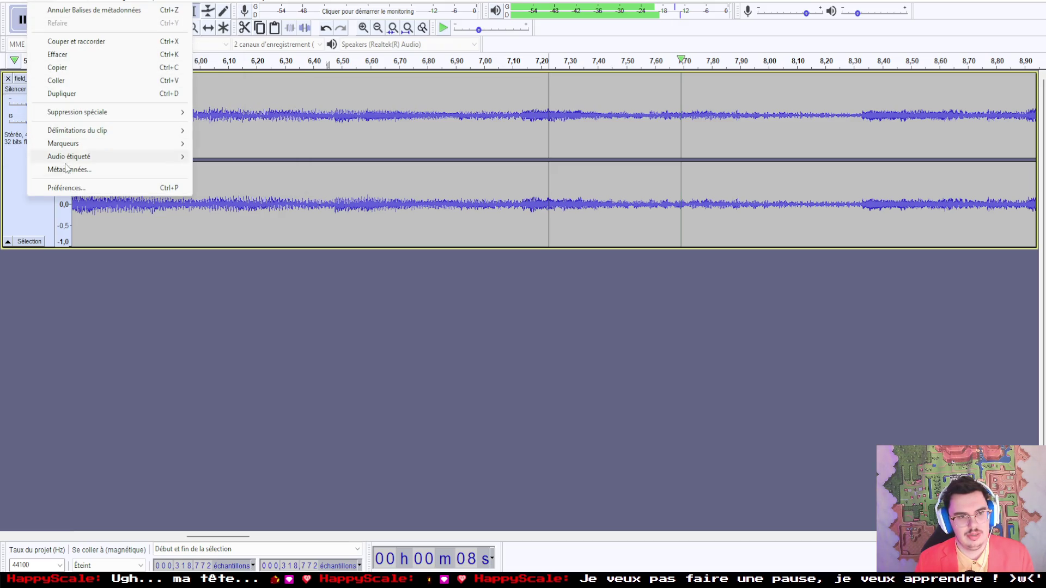
click(68, 170)
click(456, 332)
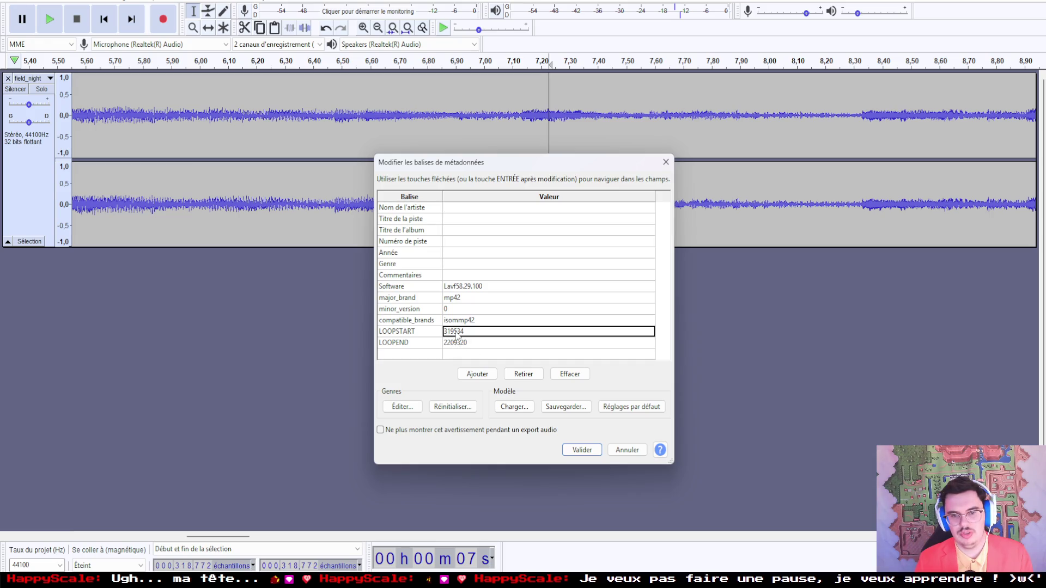
text(318)
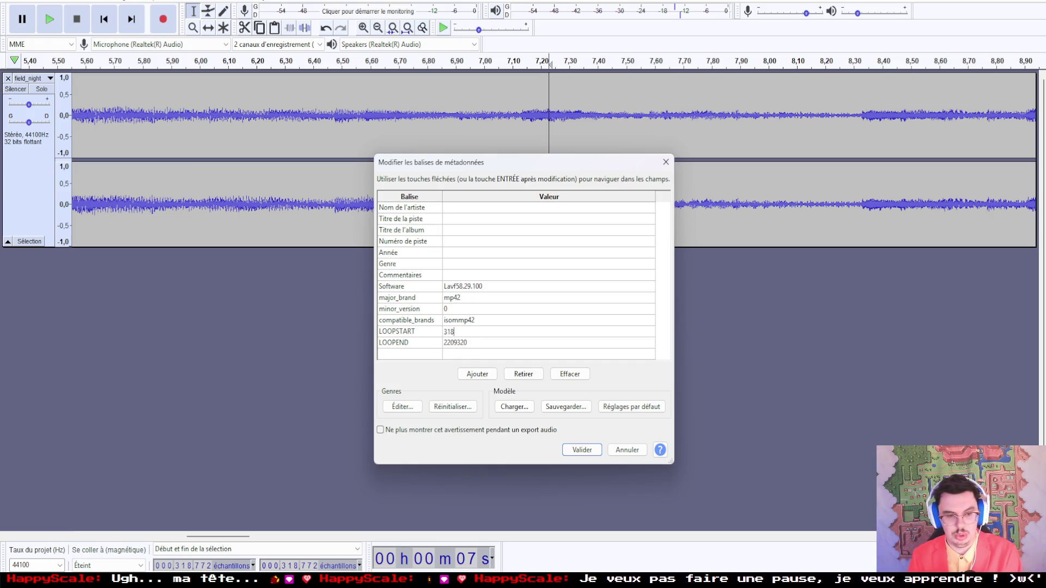
text(772)
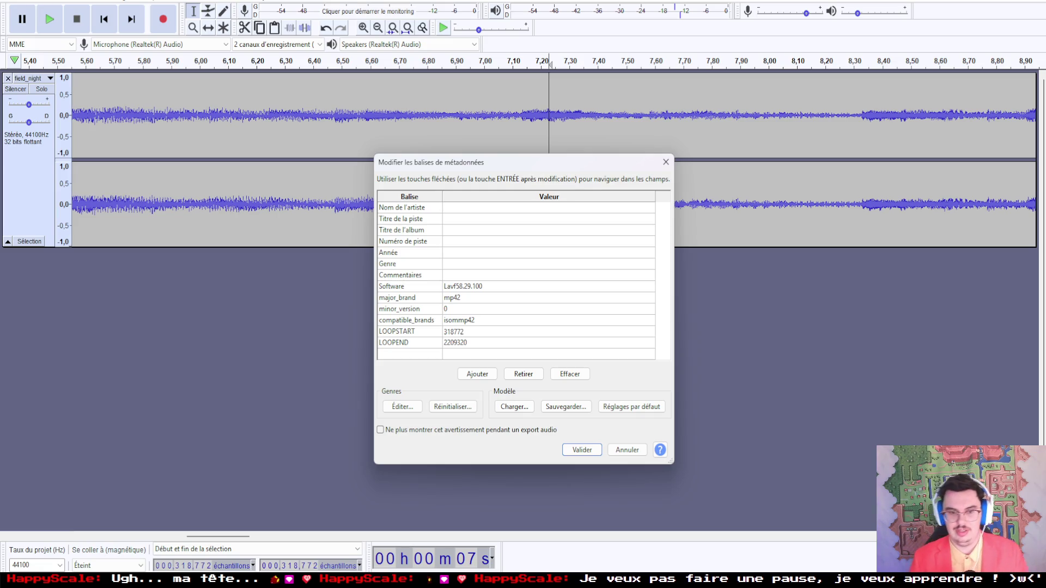
click(582, 450)
Step: Export the track as OGG to field_night.ogg, replacing the existing file
click(23, 2)
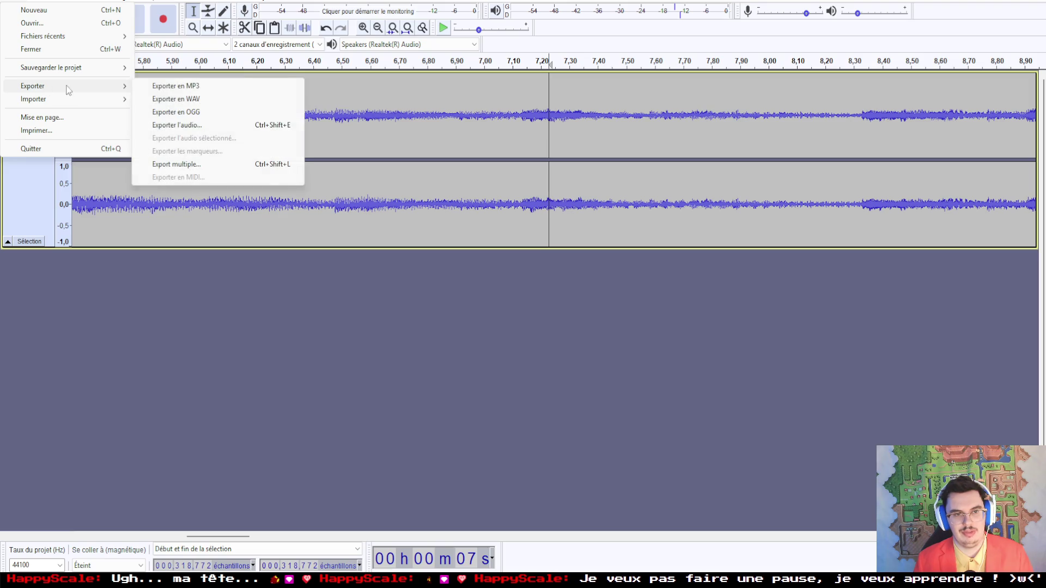
click(197, 114)
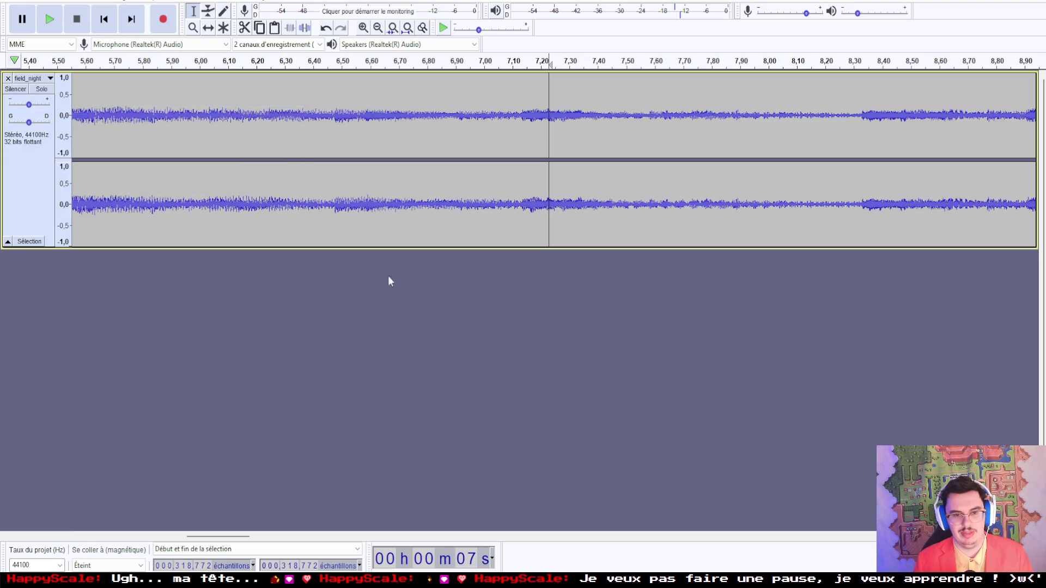
click(779, 319)
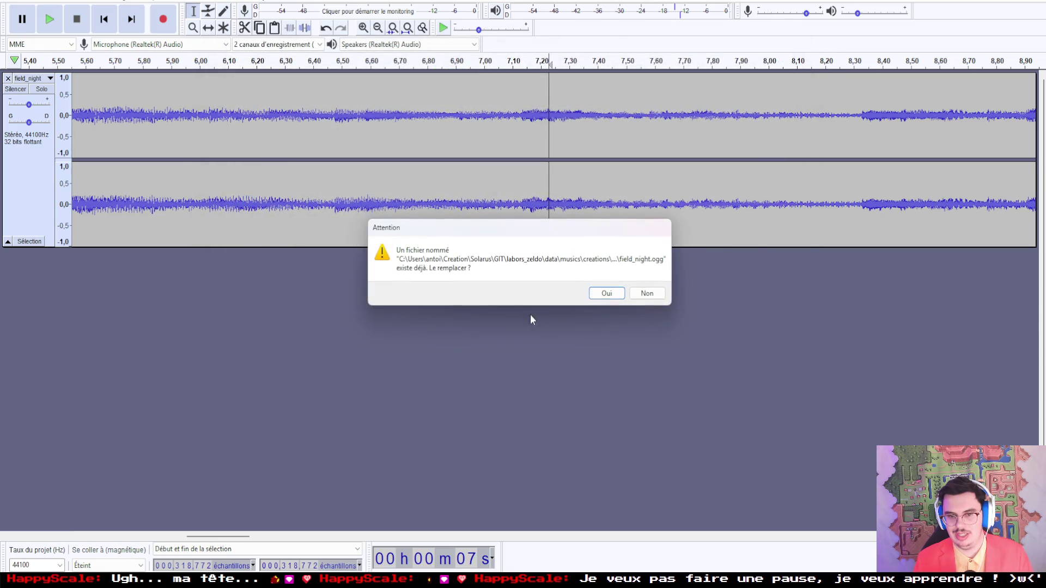
click(598, 300)
click(583, 450)
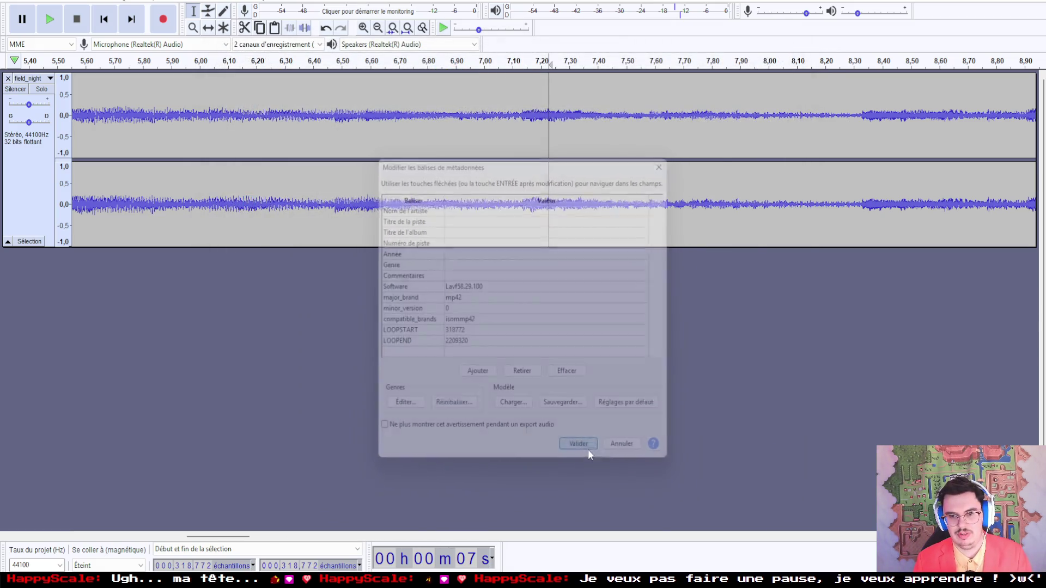
mouse_move(162, 578)
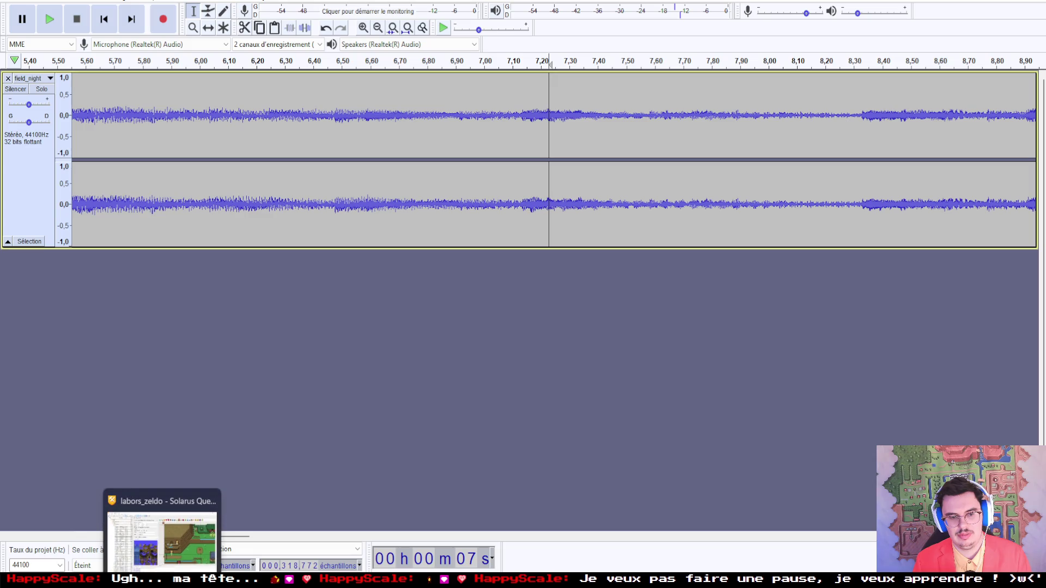
click(162, 539)
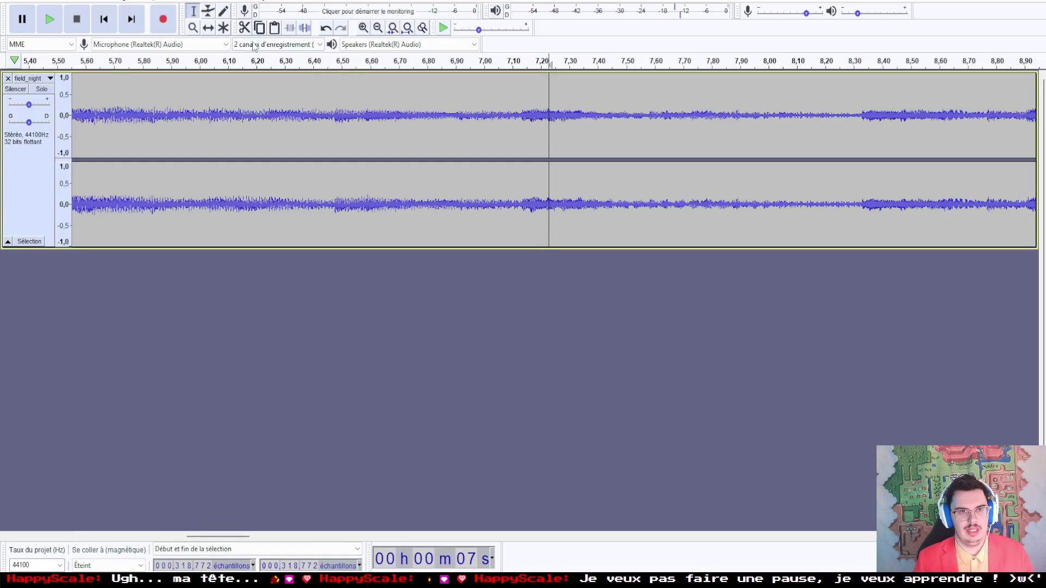
Step: Zoom out to the full track, reload field_night, and mark its end near sample 2277356 (~52 s)
triple_click(379, 28)
click(378, 29)
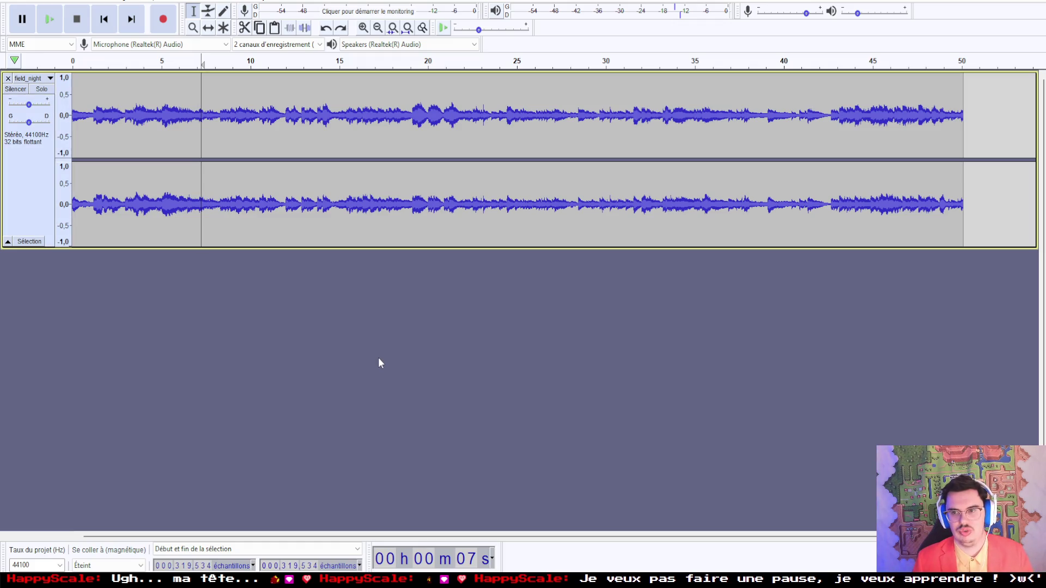
key(ctrl+z)
key(ctrl+y)
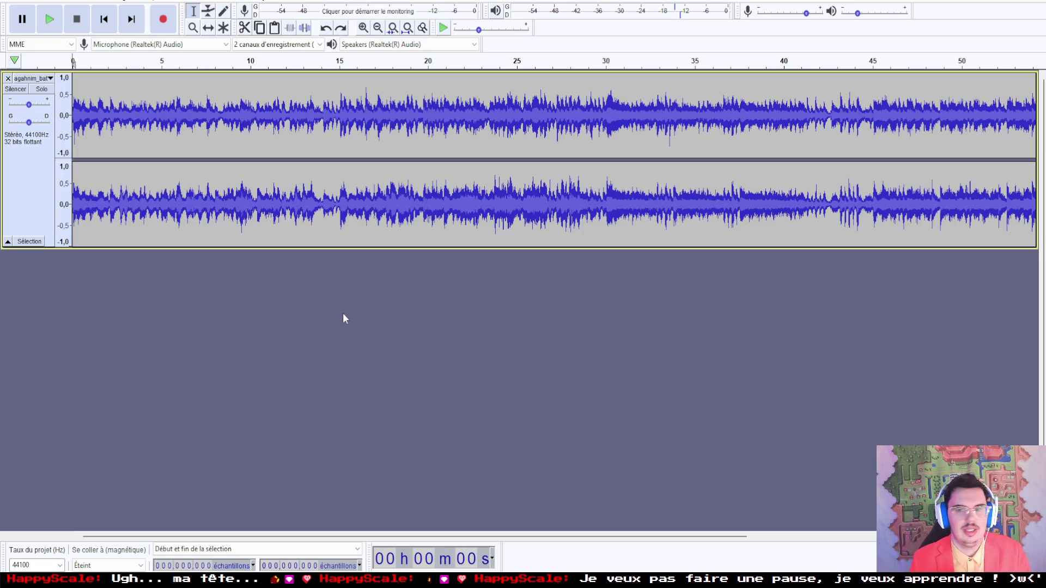
key(ctrl+y)
key(ctrl+y)
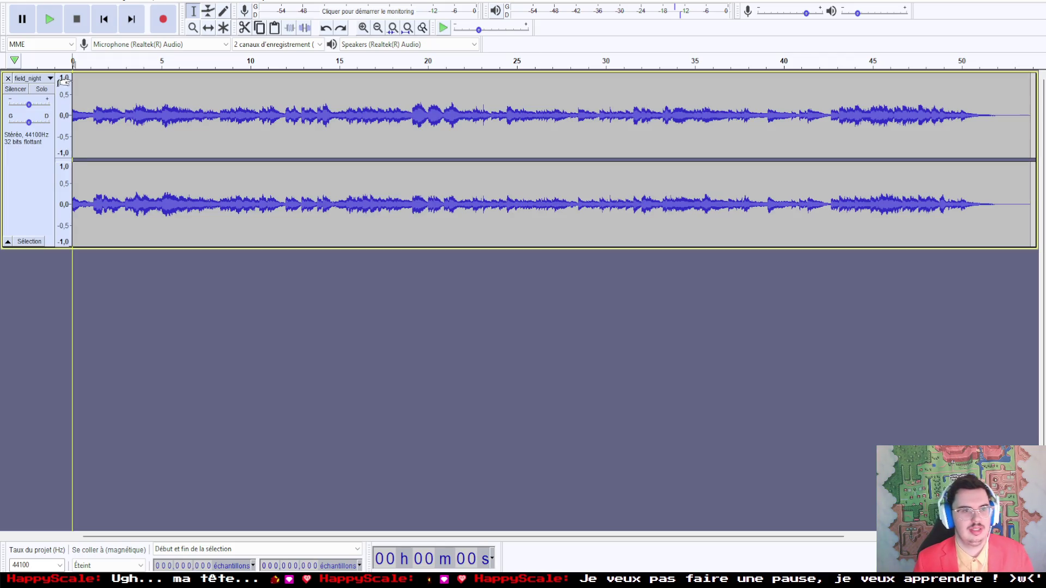
click(49, 19)
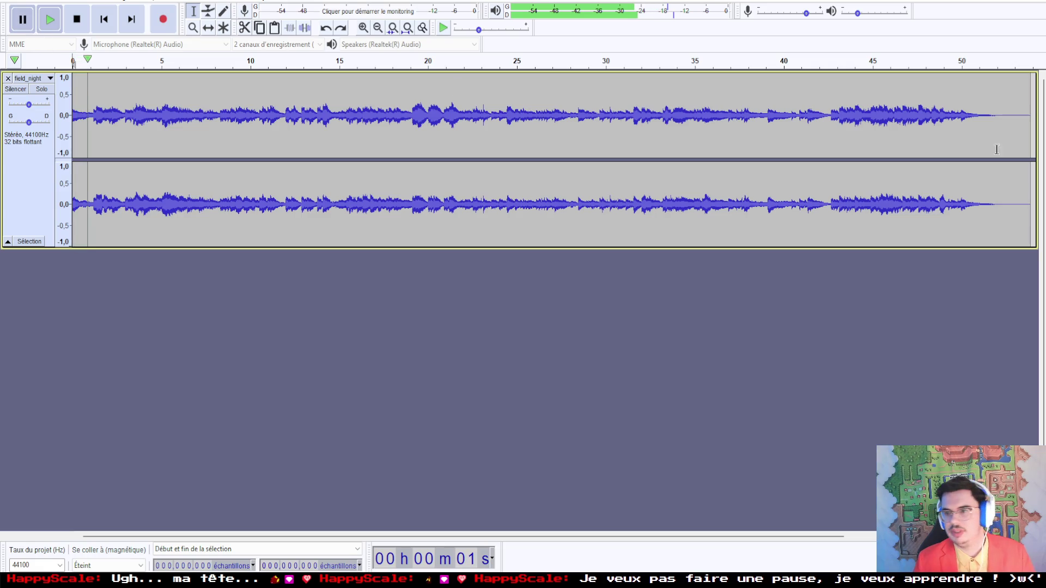
mouse_move(990, 123)
mouse_down()
mouse_move(1030, 126)
mouse_move(990, 127)
mouse_up()
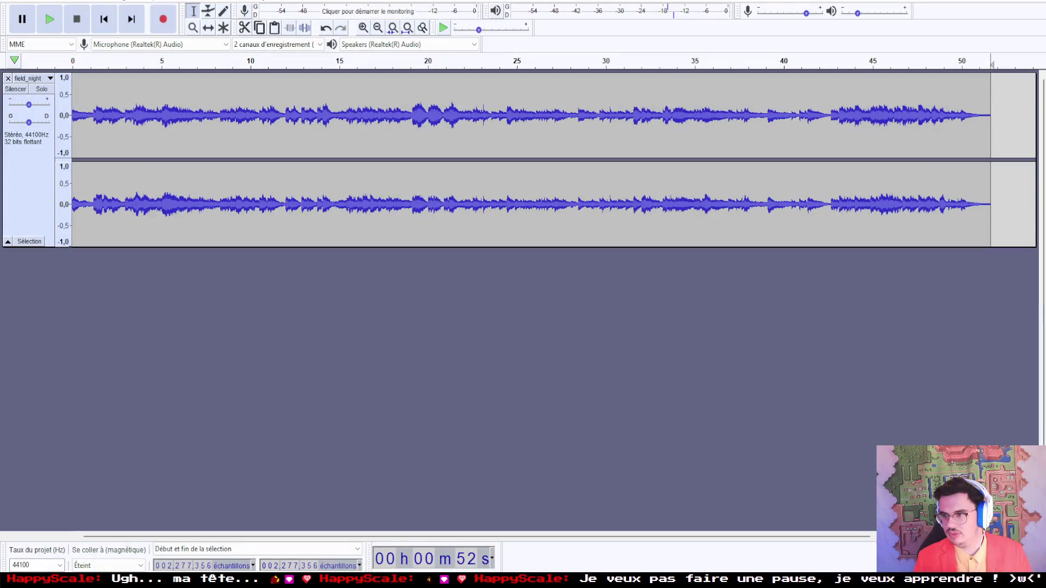
Step: Drag field_night.ogg from the tott music folder in File Explorer into Audacity
key(alt+Tab)
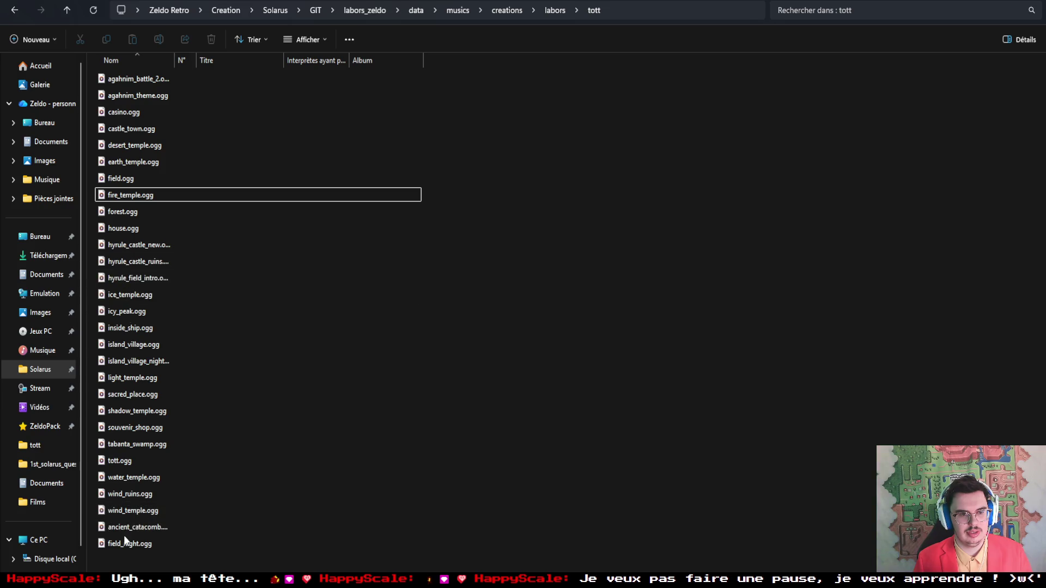
mouse_move(125, 542)
mouse_down()
mouse_move(758, 518)
mouse_move(1045, 491)
mouse_up()
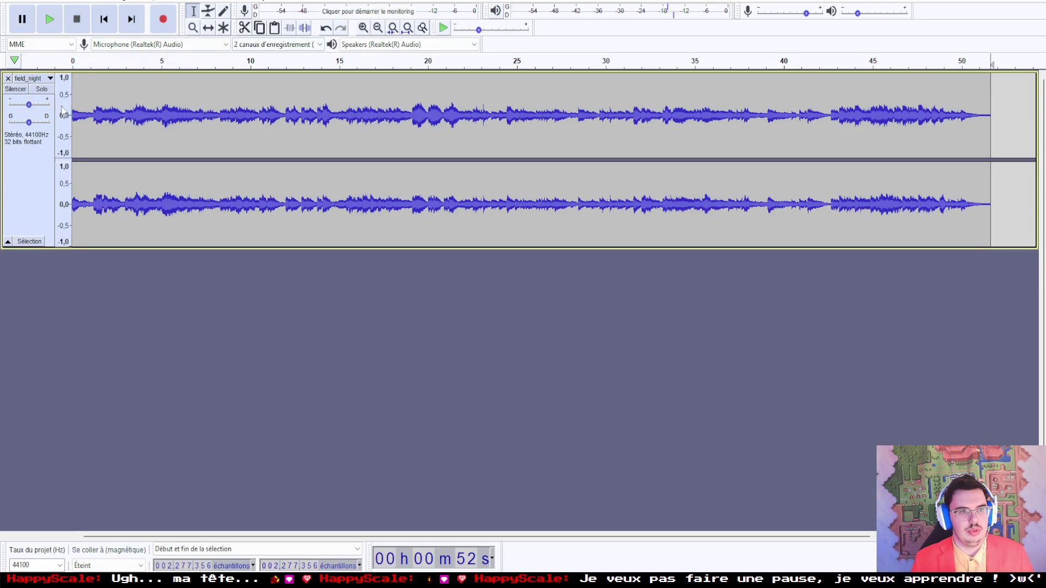
Step: Zoom in on the track start and delete the first 677 samples of lead-in
click(75, 104)
click(363, 27)
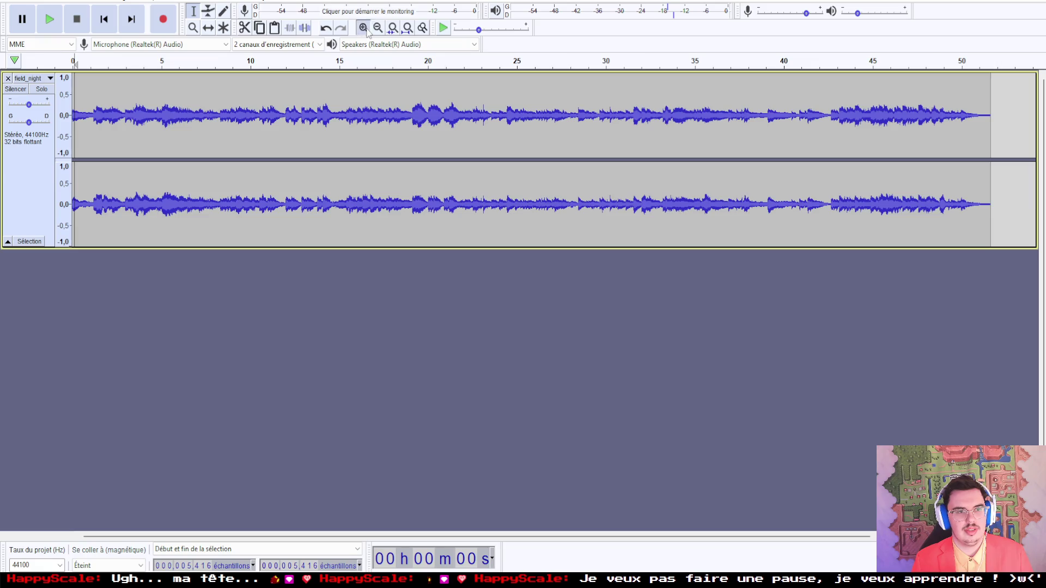
click(362, 27)
click(363, 27)
click(362, 27)
click(363, 27)
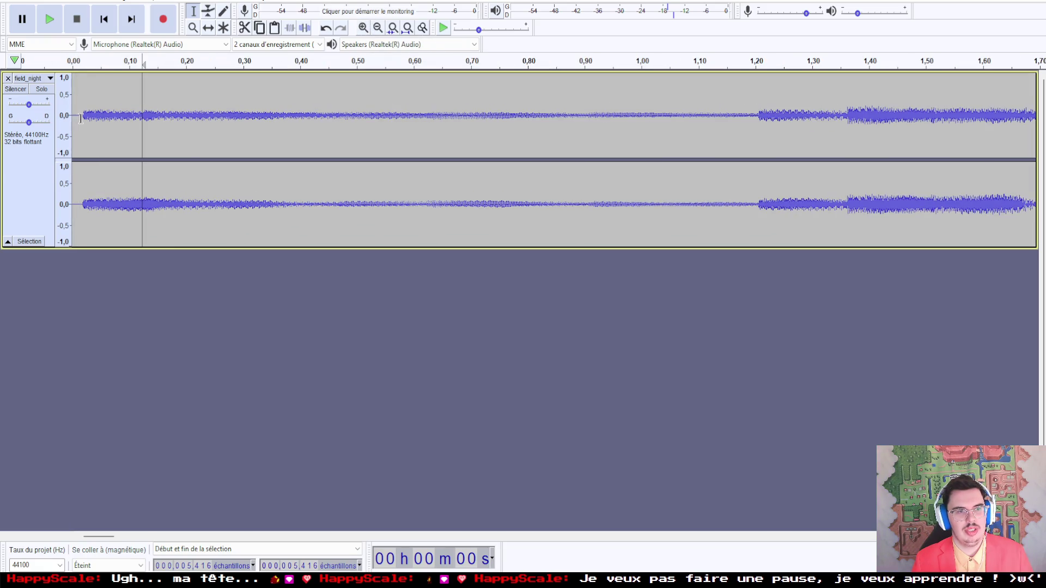
drag(81, 116, 67, 119)
key(Delete)
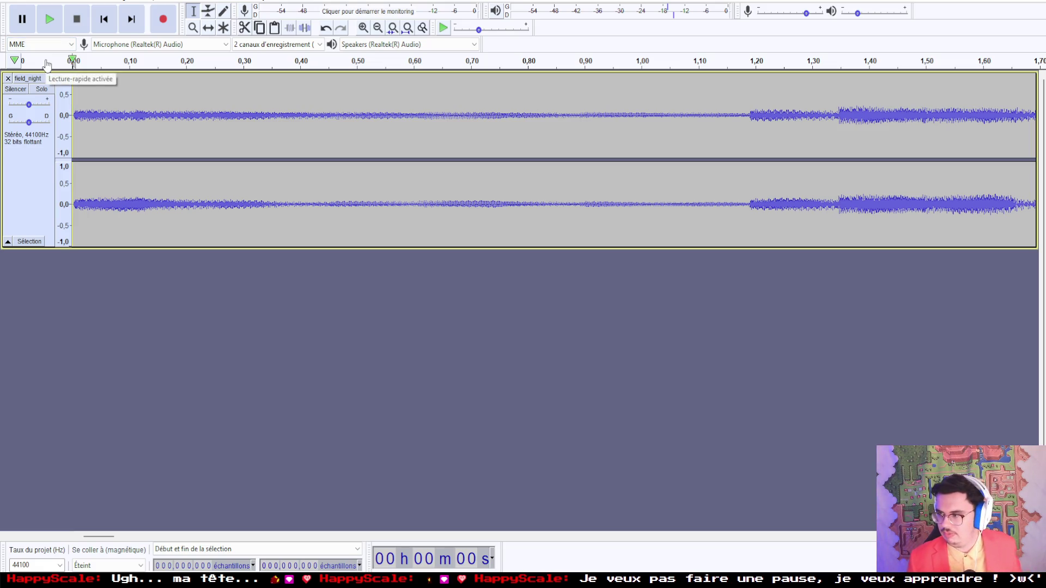
Step: Play the trimmed track from the start and from about 48 s to check the loop, then pause
click(47, 64)
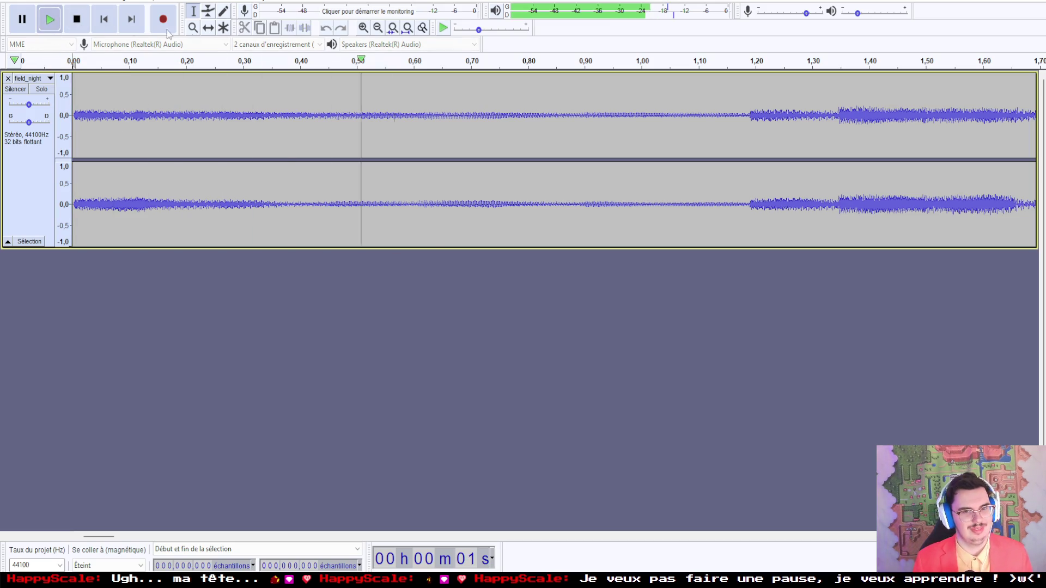
click(378, 27)
click(377, 28)
click(377, 27)
click(377, 28)
click(377, 27)
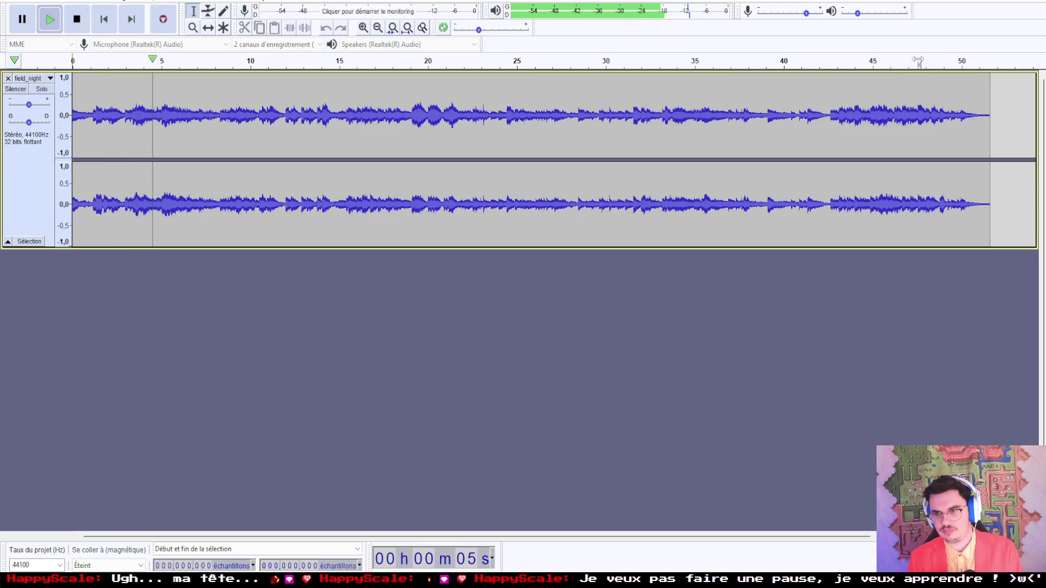
click(921, 63)
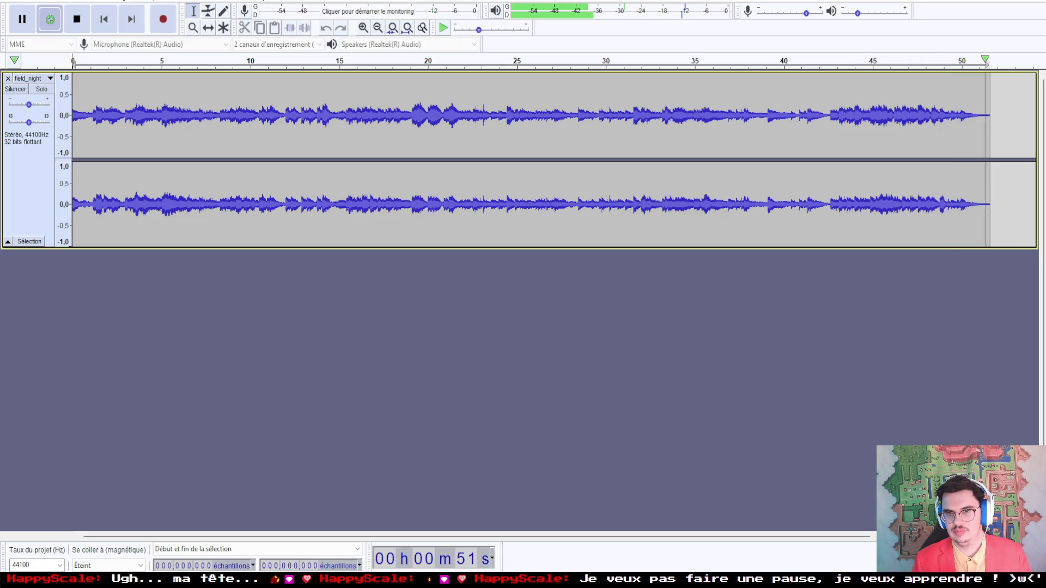
click(22, 19)
click(14, 1)
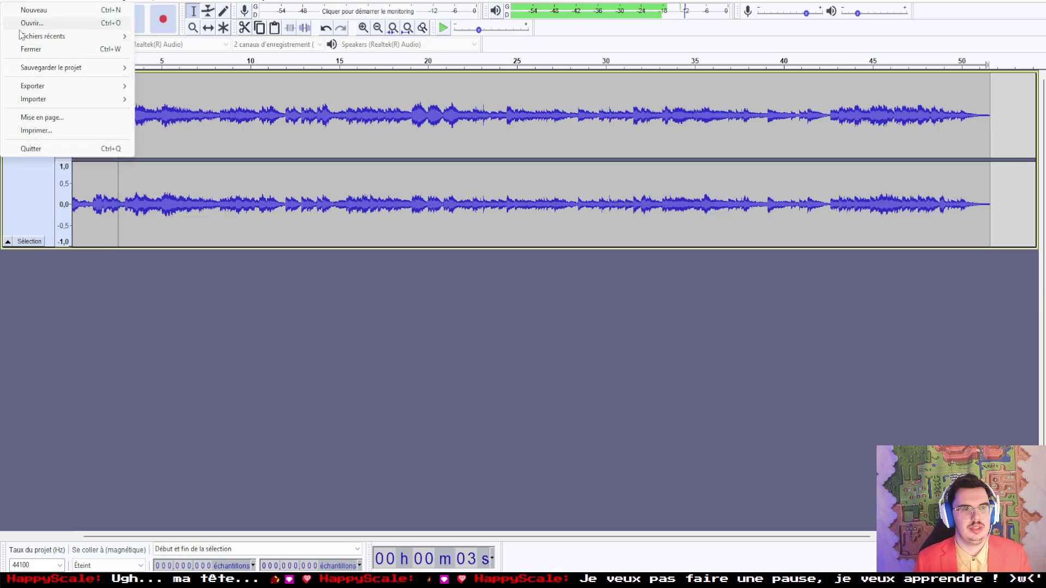
Step: Review the track's metadata tags and close the editor without changes
mouse_move(36, 91)
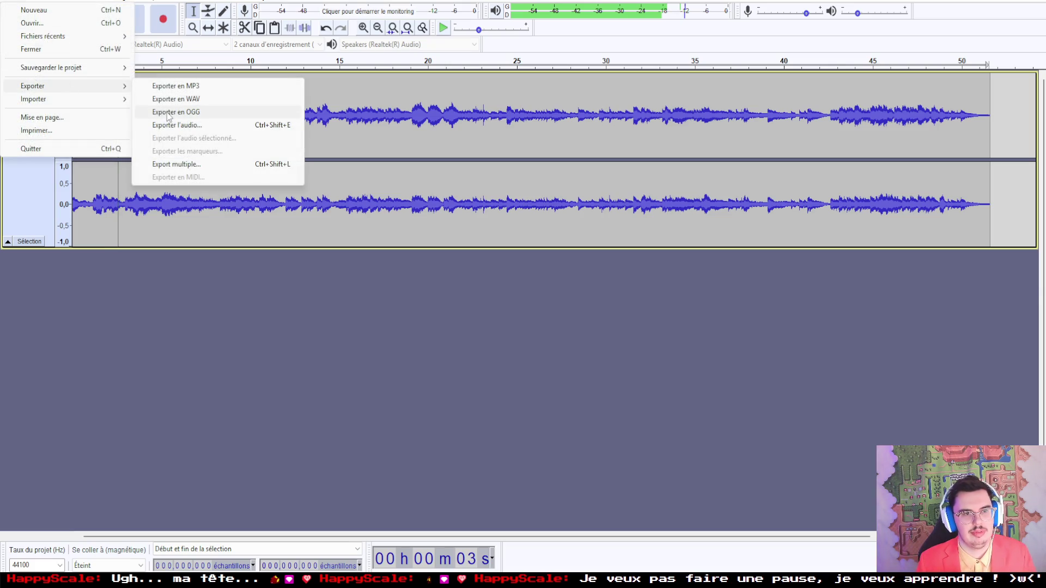
mouse_move(41, 1)
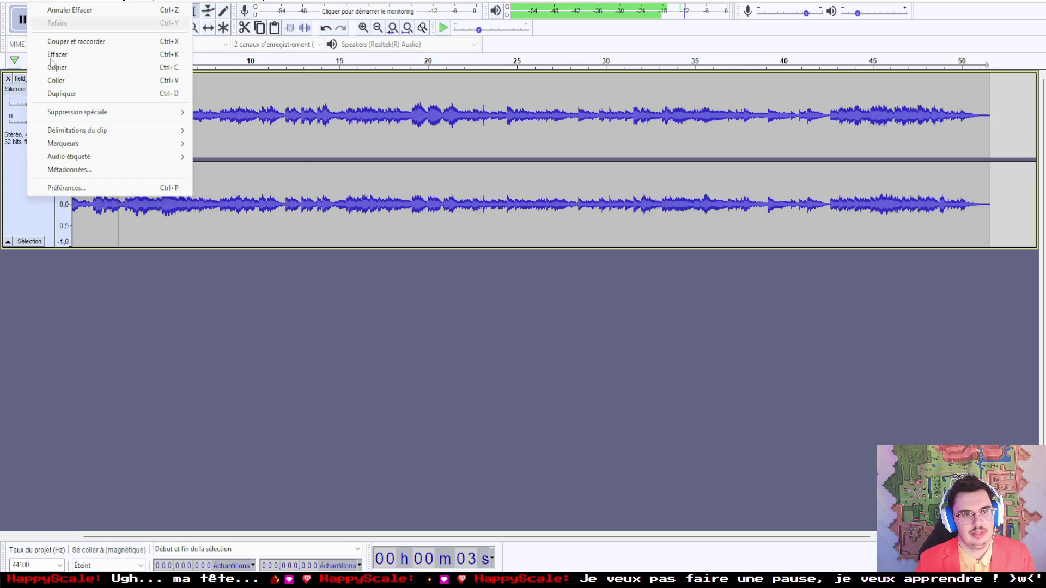
click(88, 170)
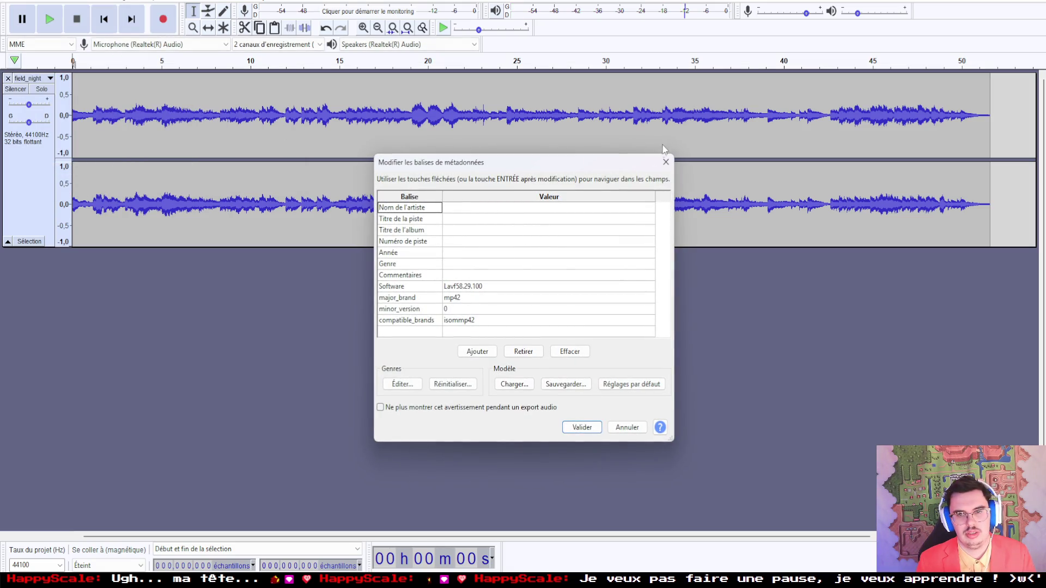
click(662, 162)
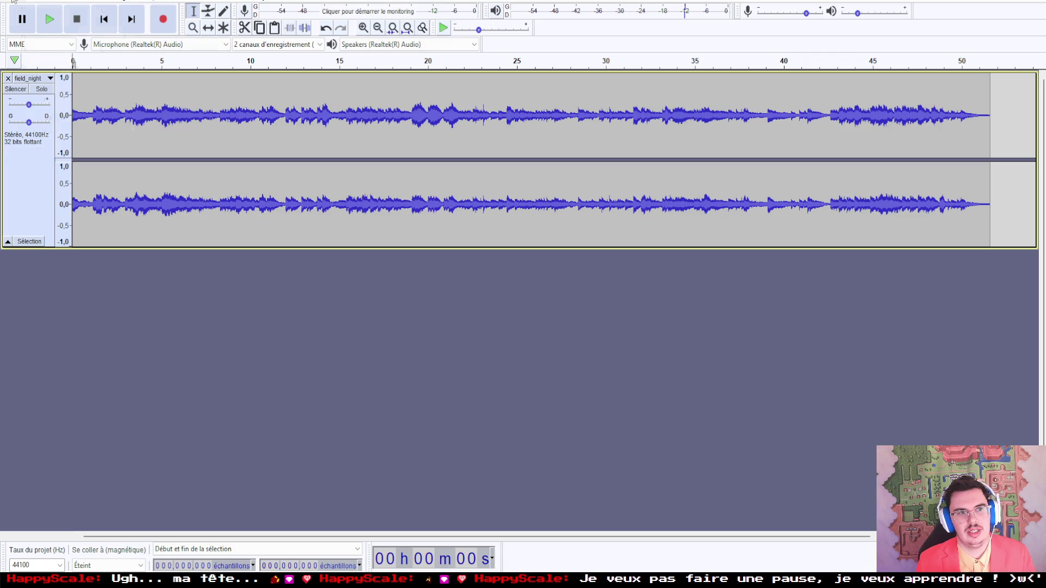
Step: Export as OGG over the existing field_night.ogg, then close the field_night track
click(14, 1)
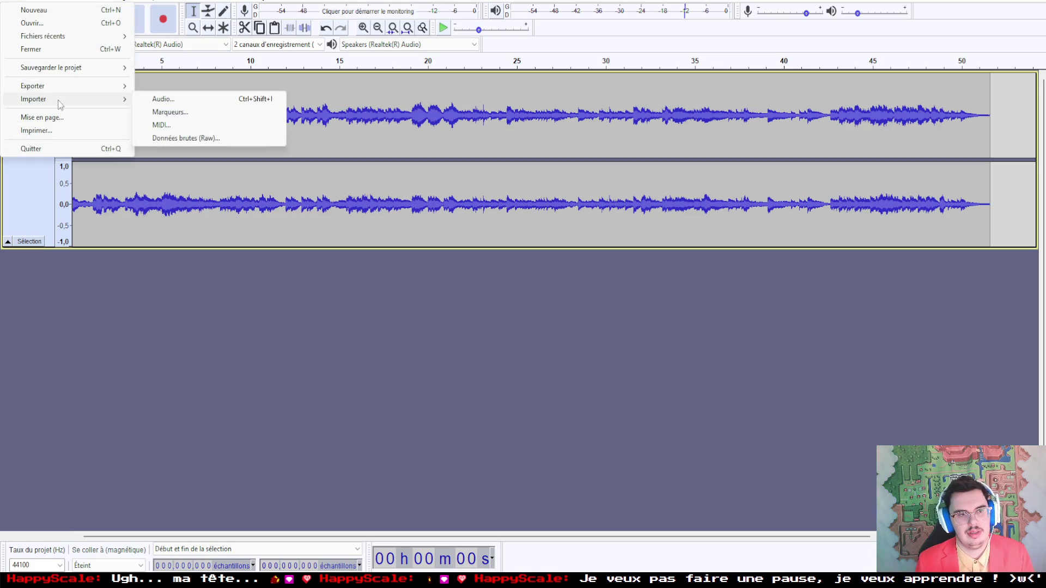
mouse_move(60, 86)
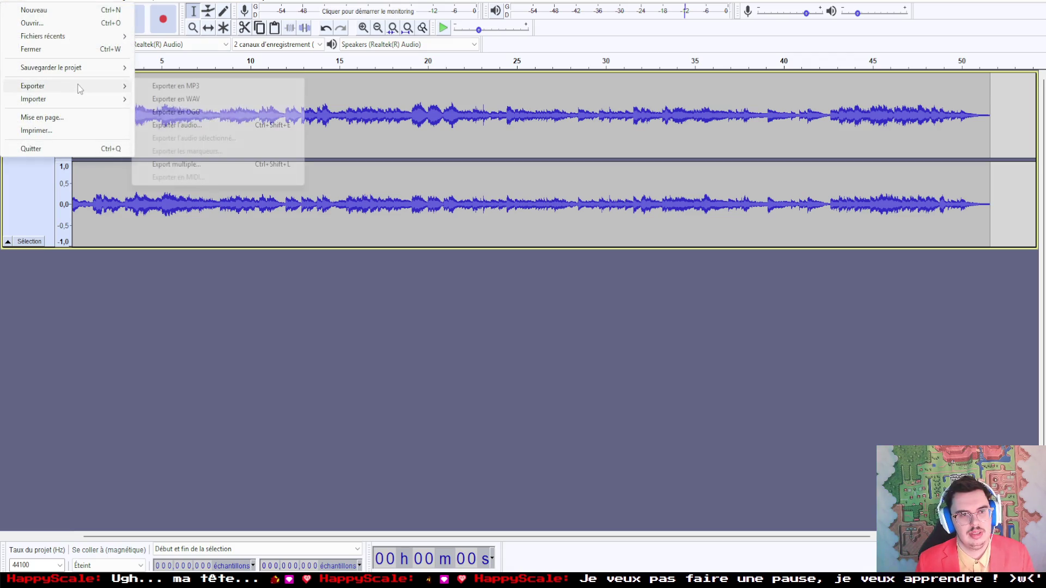
click(209, 113)
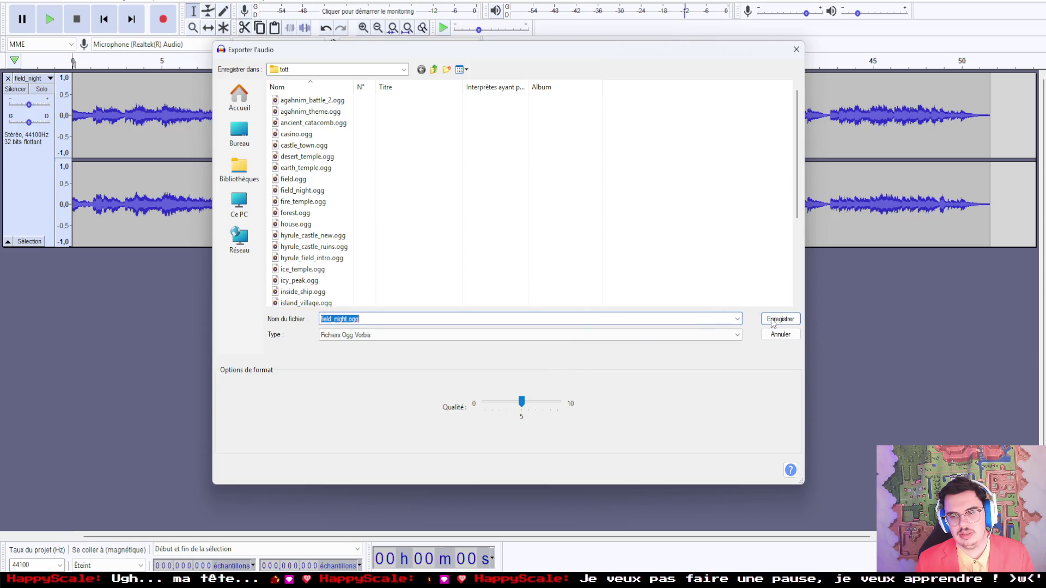
click(772, 322)
click(603, 299)
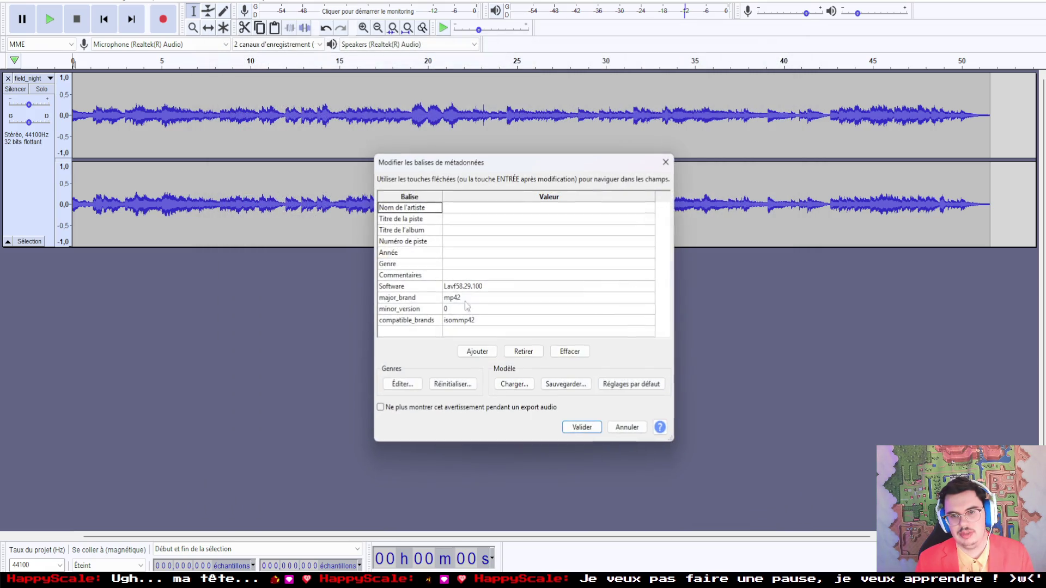
click(581, 428)
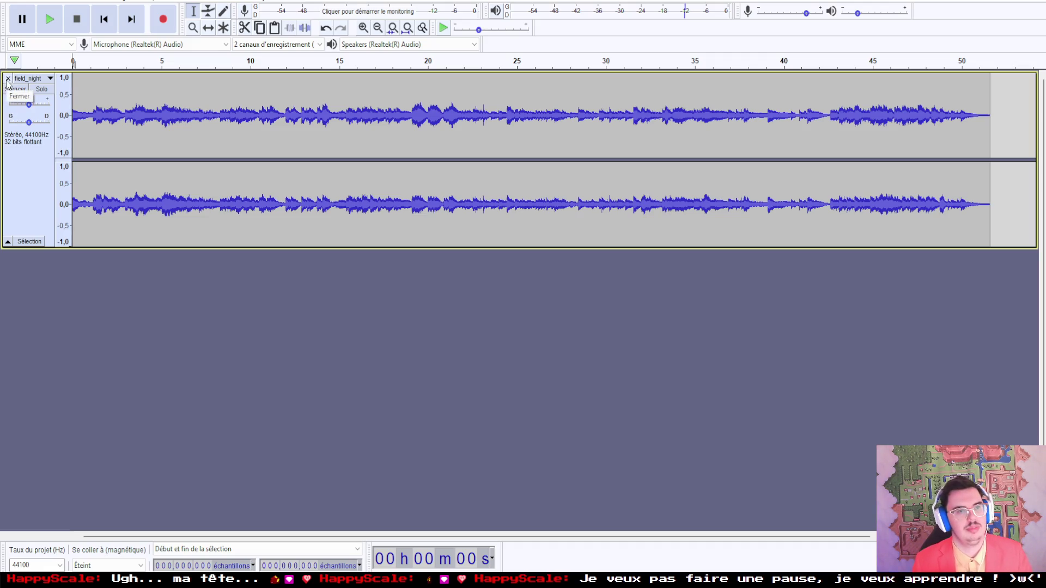
click(8, 79)
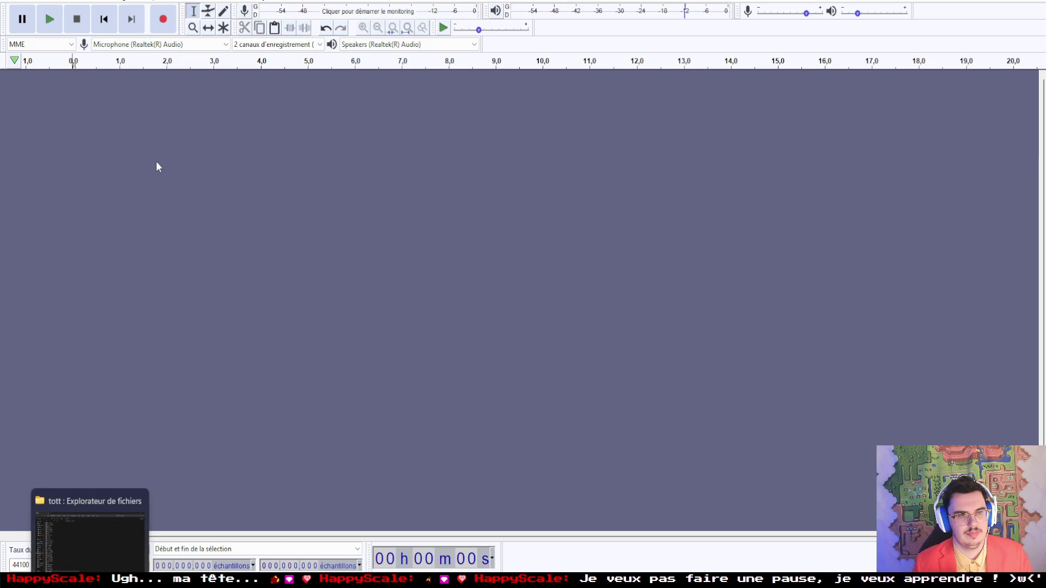
Step: Navigate from labors into the 1st_solarus_quest folder and drag house.ogg into Audacity
click(98, 581)
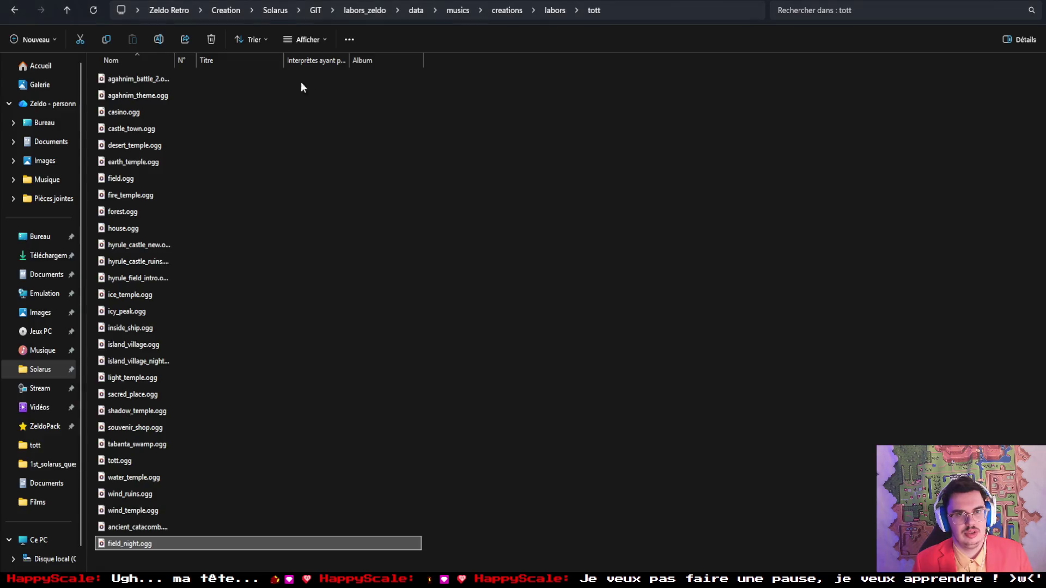
click(550, 10)
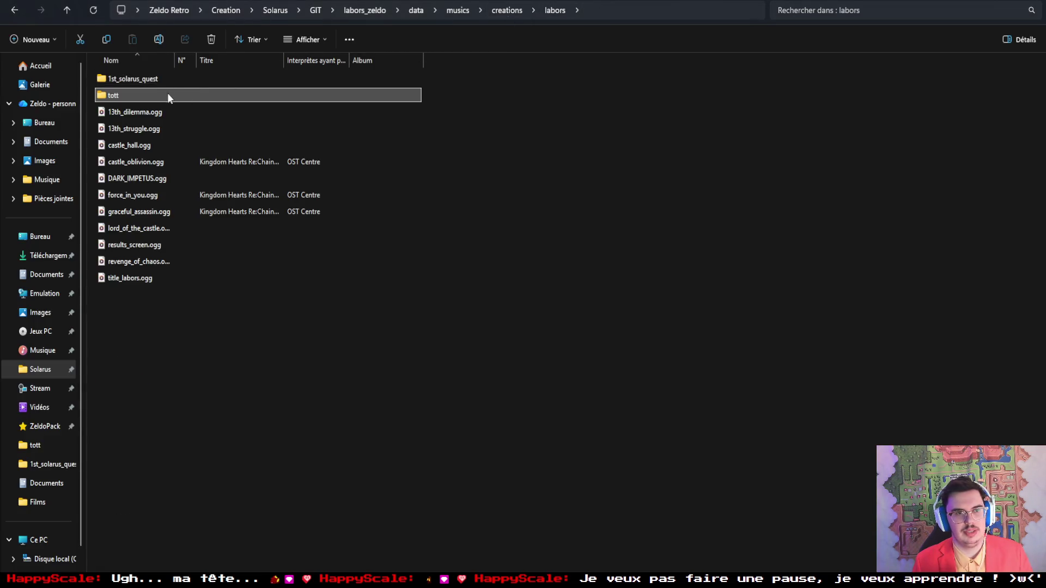
double_click(143, 81)
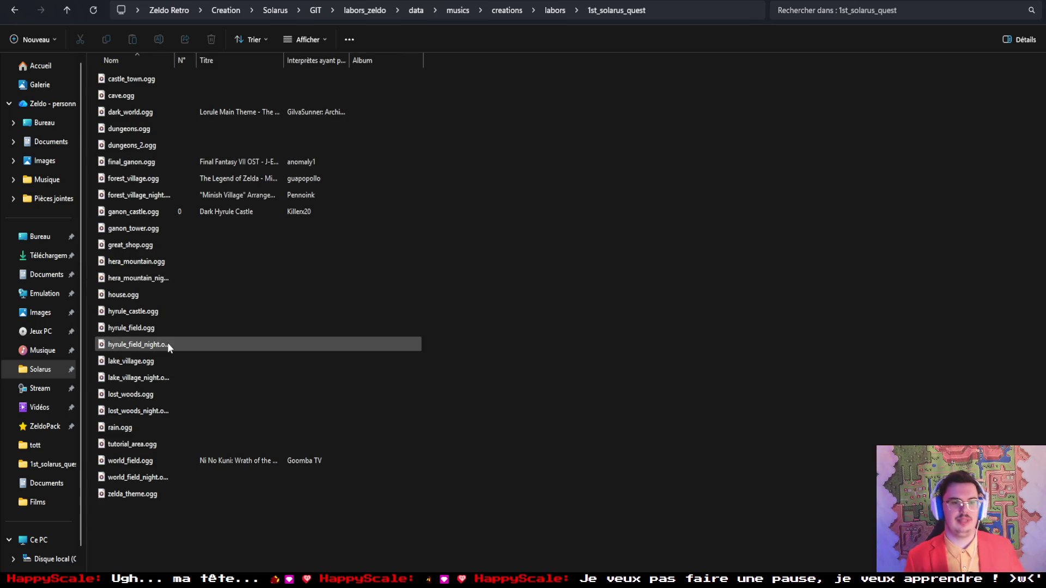
click(129, 297)
mouse_move(127, 292)
mouse_down()
mouse_move(284, 530)
mouse_move(208, 494)
mouse_move(89, 228)
mouse_up()
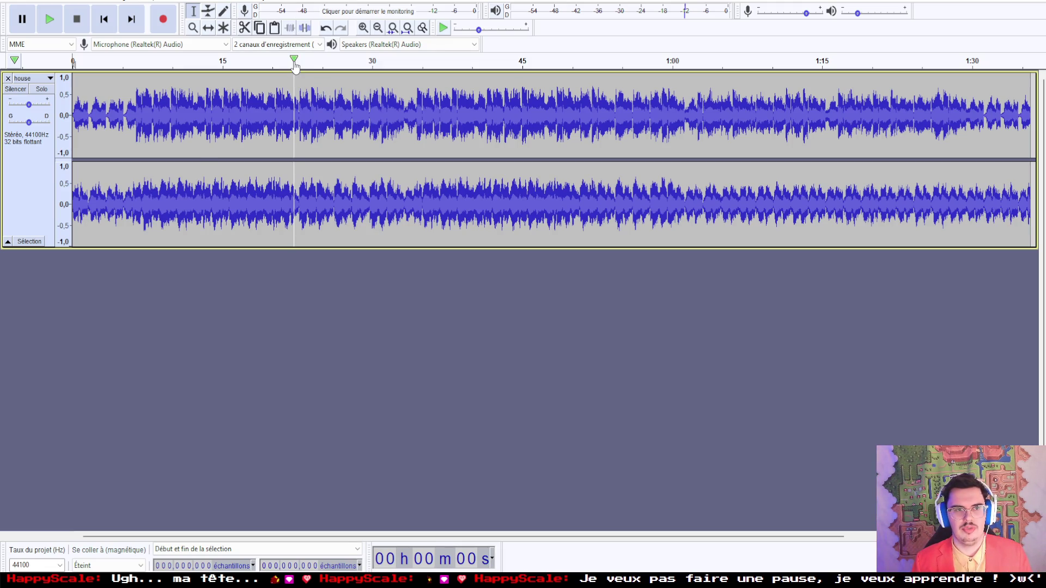
Step: Play house from about 22 s, lower its gain to -4 dB, replay from 9 s, and pause
click(294, 65)
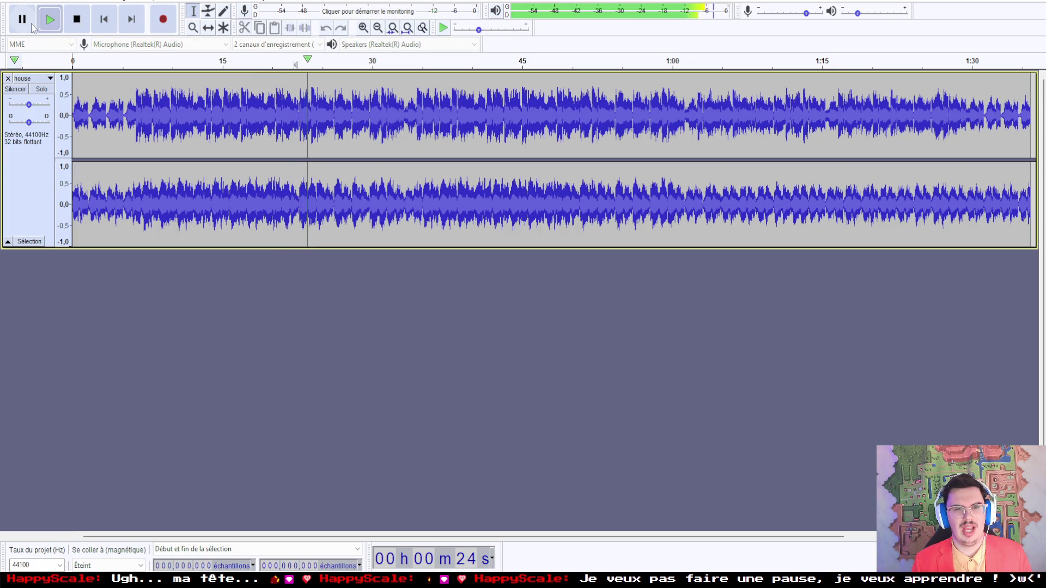
drag(29, 104, 24, 106)
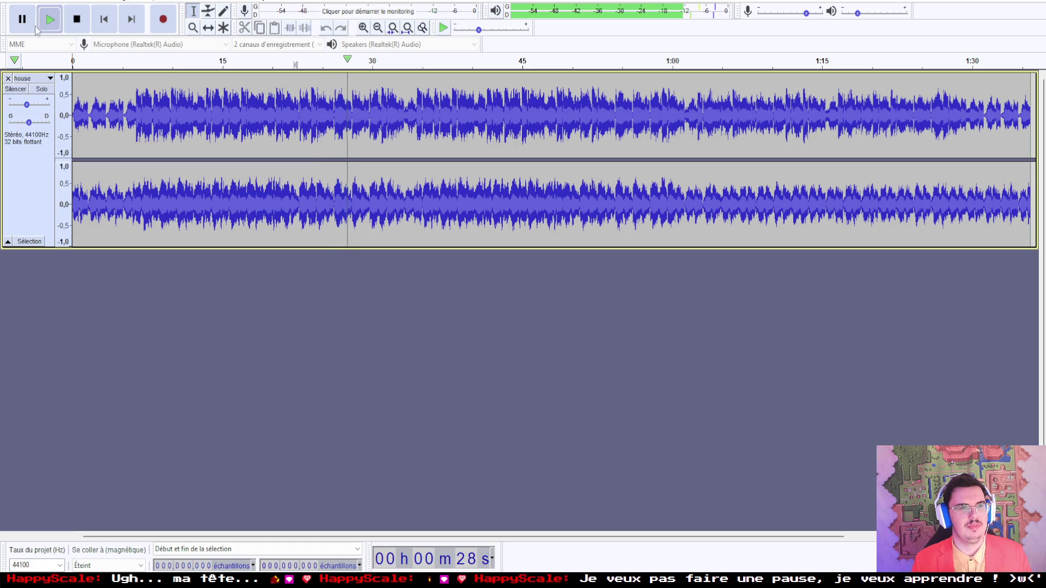
click(166, 64)
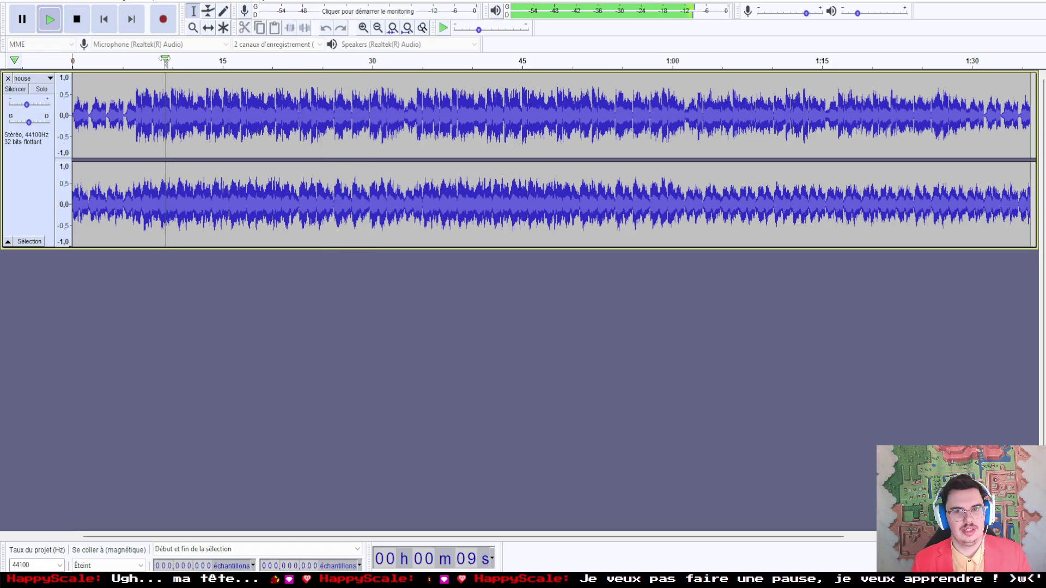
click(29, 28)
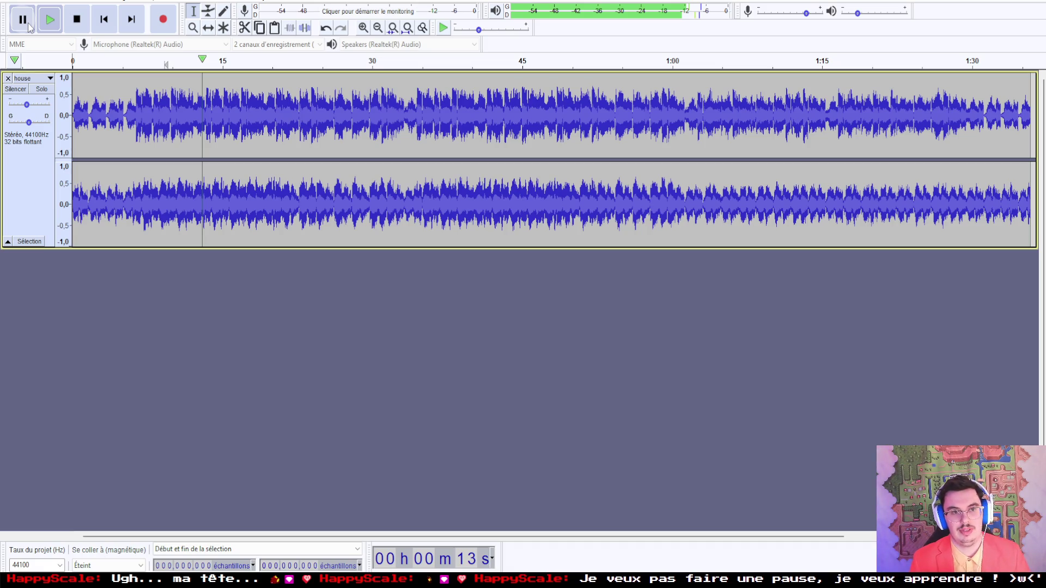
Step: Audition house from about 6 s and 5 s, stop at the start, and close the track
click(136, 64)
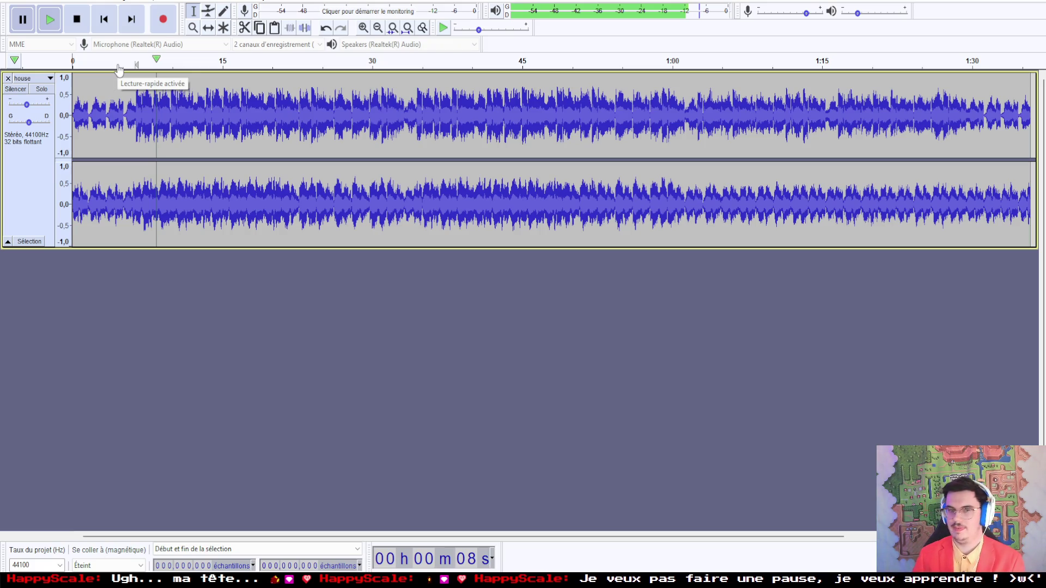
click(116, 66)
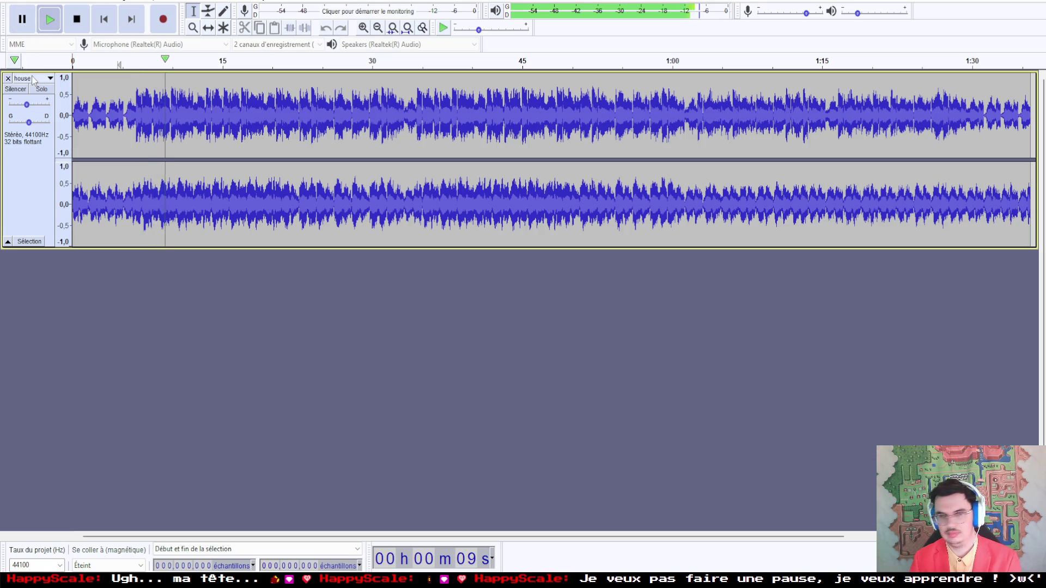
mouse_move(26, 106)
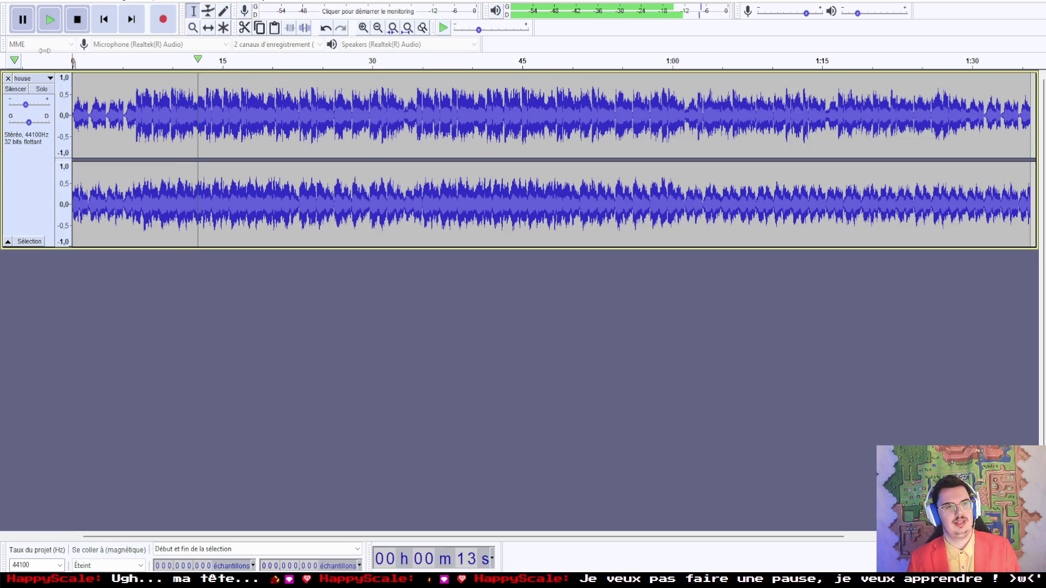
key(Home)
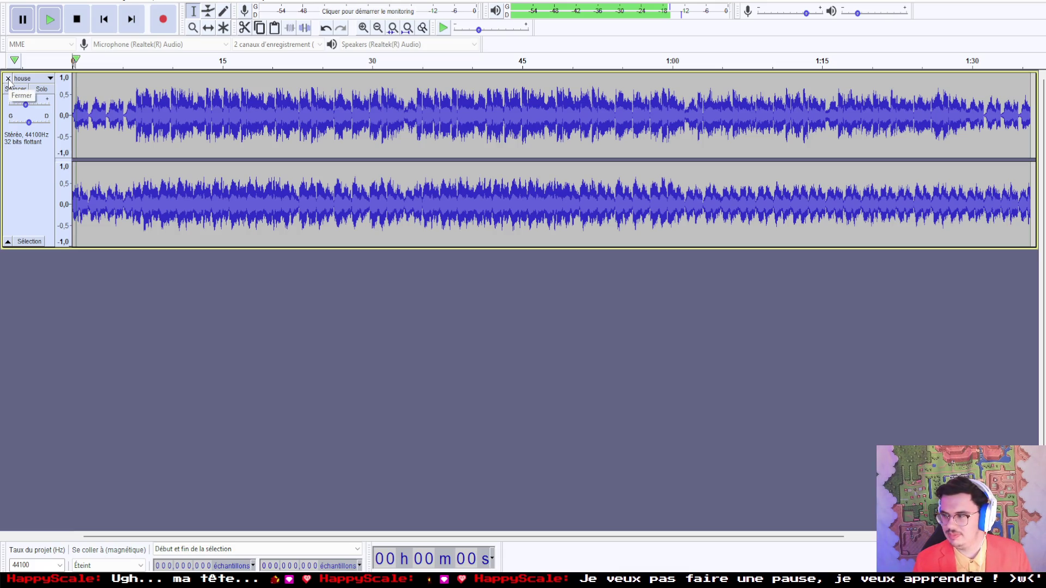
click(8, 79)
Step: Scroll through the link_house map in Solarus Quest Editor, then return to File Explorer
mouse_move(90, 581)
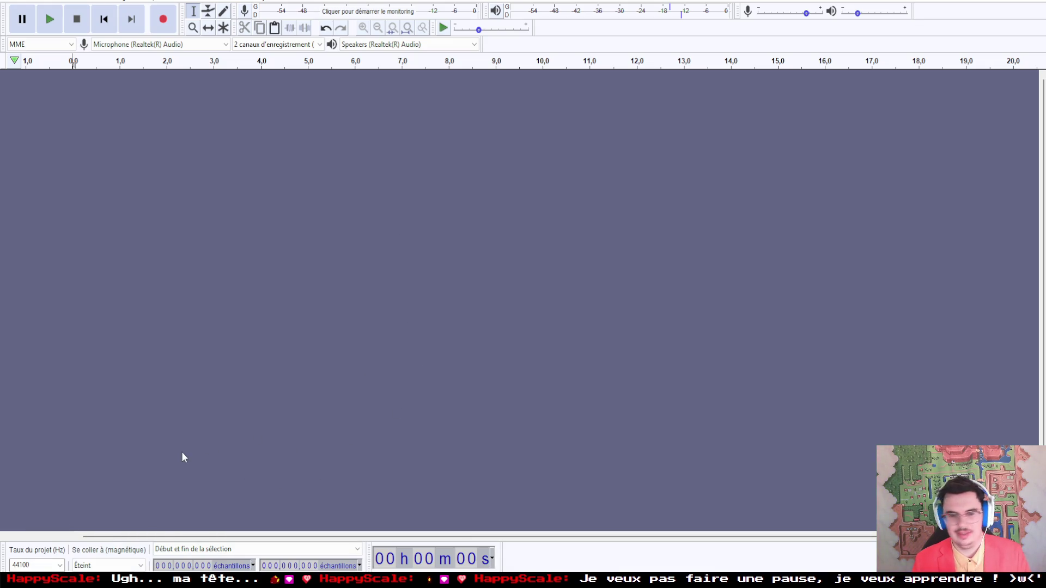
key(alt+Tab)
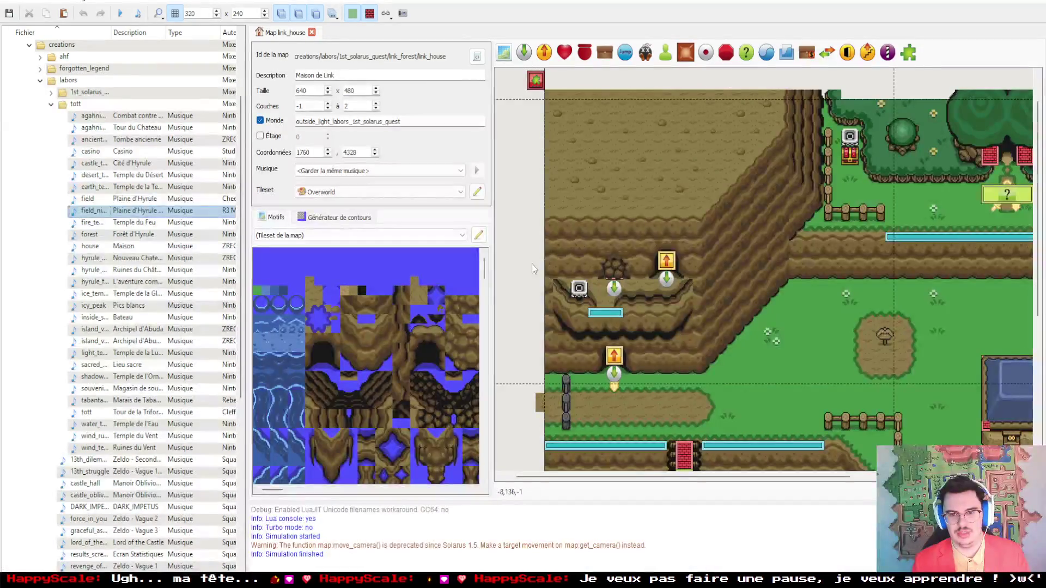
scroll(531, 264, down, 3)
scroll(526, 269, up, 2)
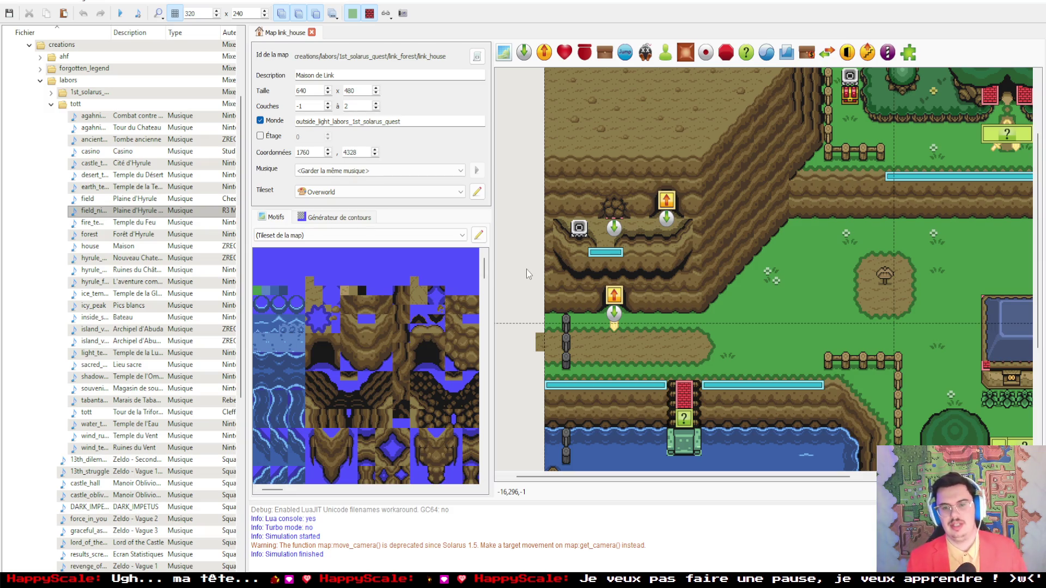
scroll(527, 269, down, 4)
scroll(524, 274, up, 1)
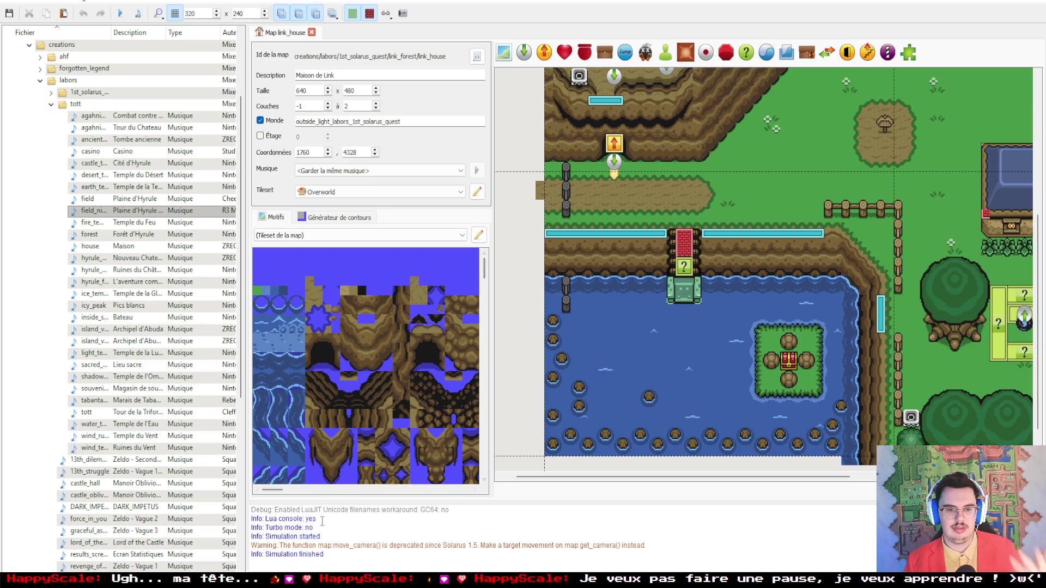
key(alt+Tab)
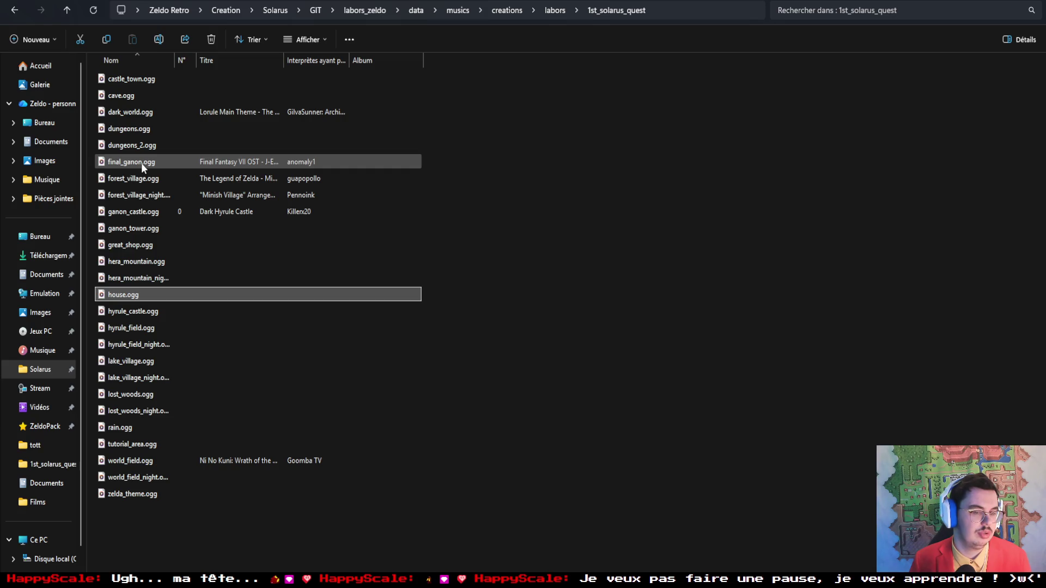
Step: Drag tutorial_area.ogg from the 1st_solarus_quest music folder into Audacity
mouse_move(141, 162)
click(136, 445)
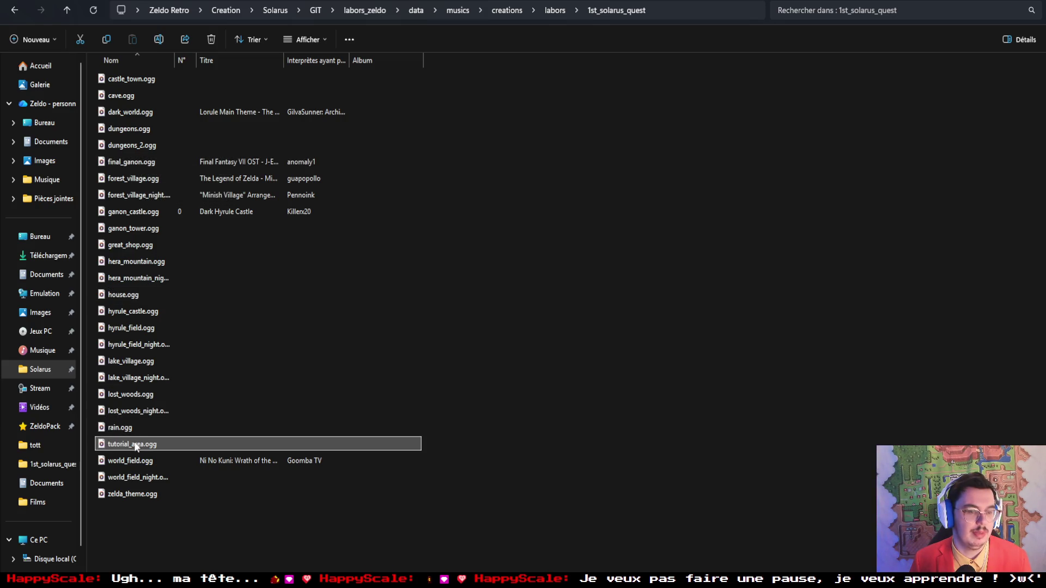
mouse_move(138, 444)
mouse_down()
mouse_move(259, 577)
mouse_move(197, 294)
mouse_up()
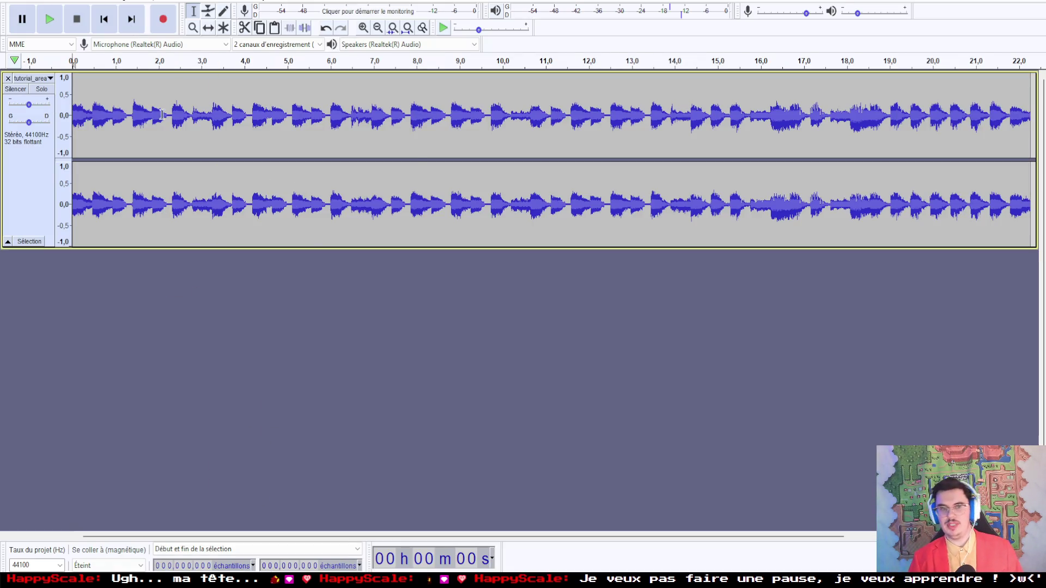
Step: Play the tutorial_area track, skip ahead to about 13.5 s, then close the track
click(50, 19)
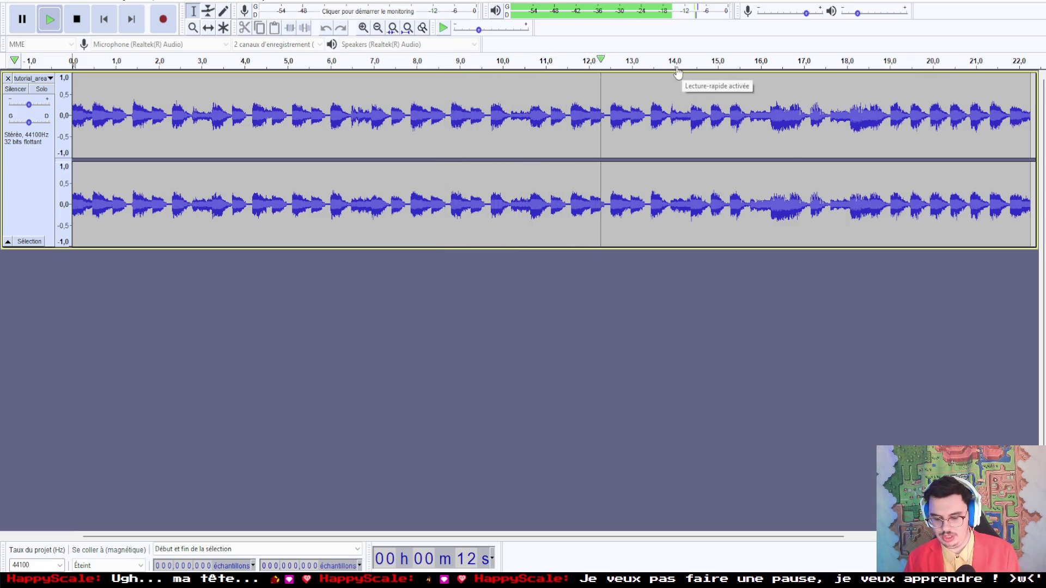
click(643, 61)
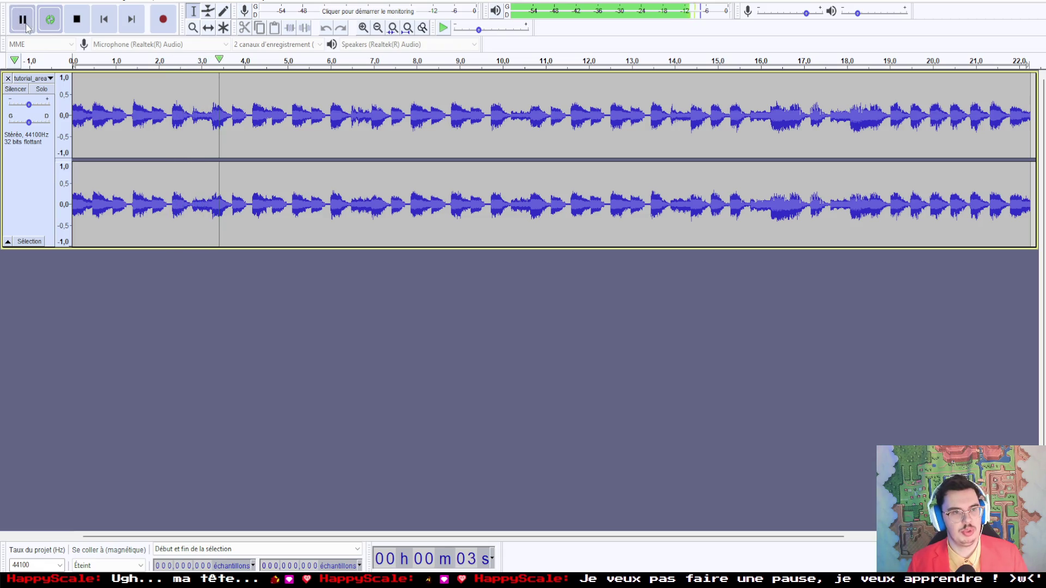
click(8, 78)
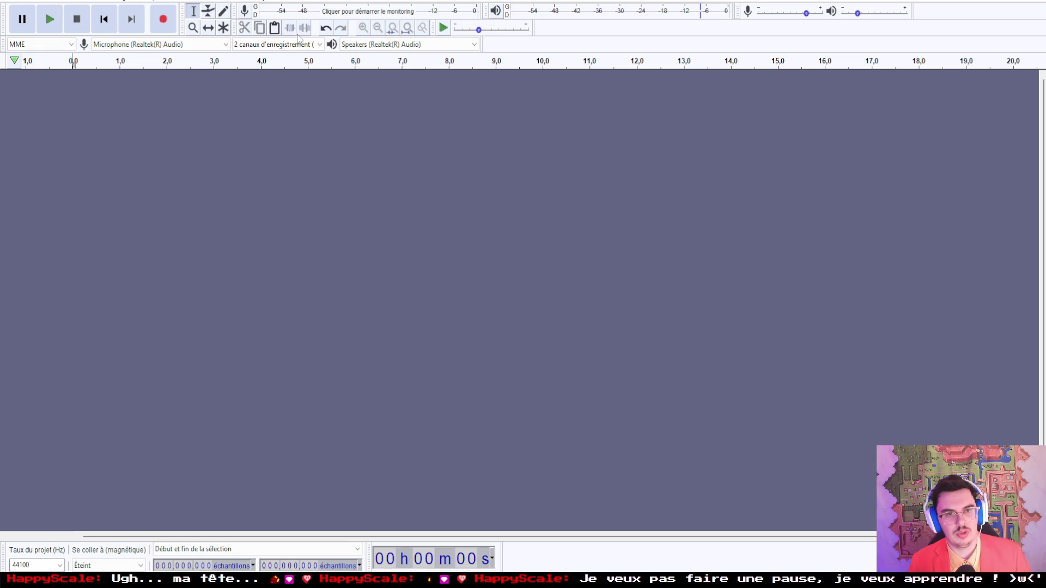
Step: Undo to restore the house track, lower its gain to -4 dB, and zoom out to the whole song
double_click(325, 28)
click(341, 28)
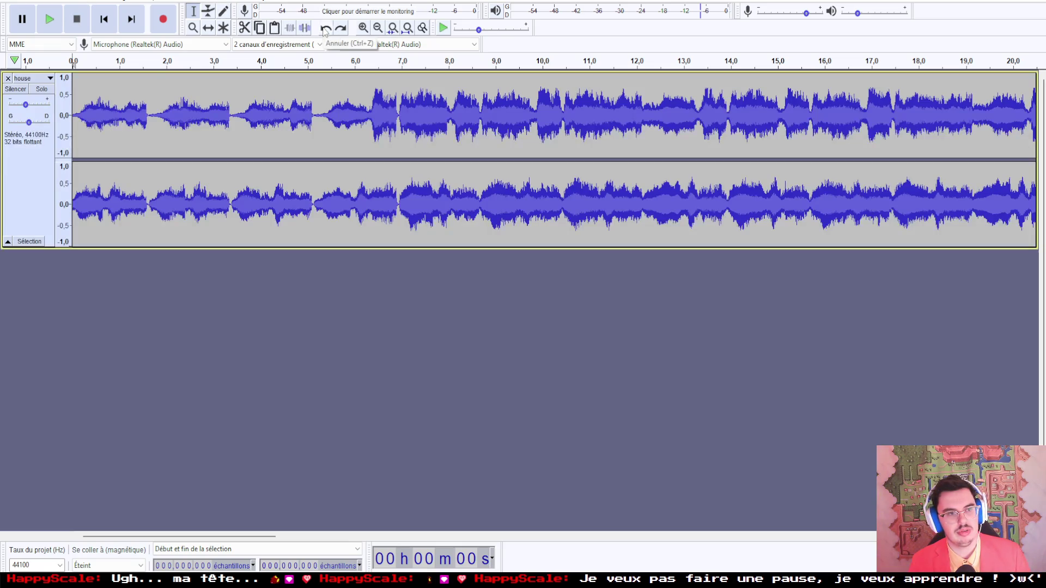
click(31, 107)
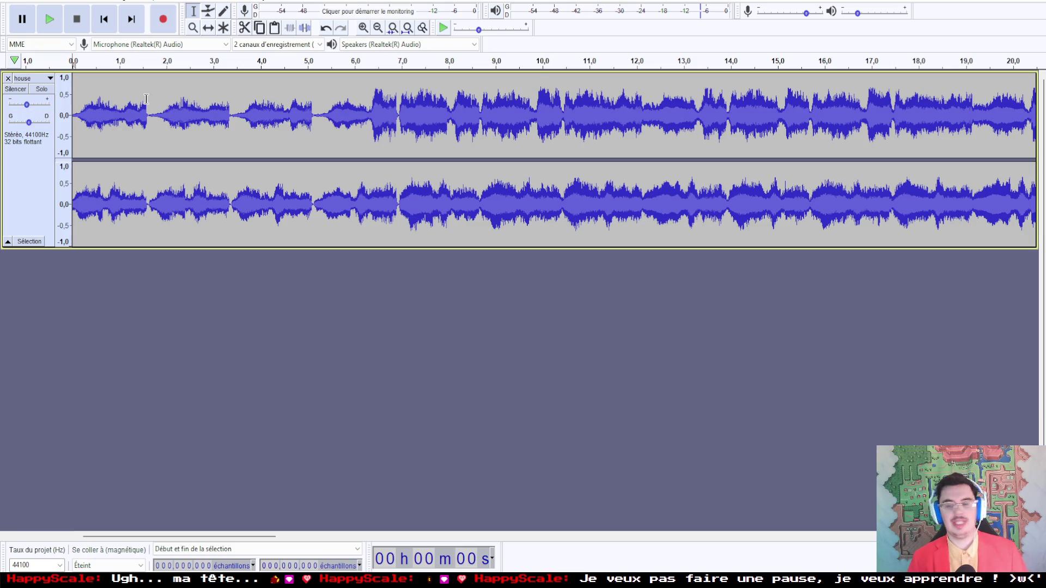
click(379, 29)
click(379, 30)
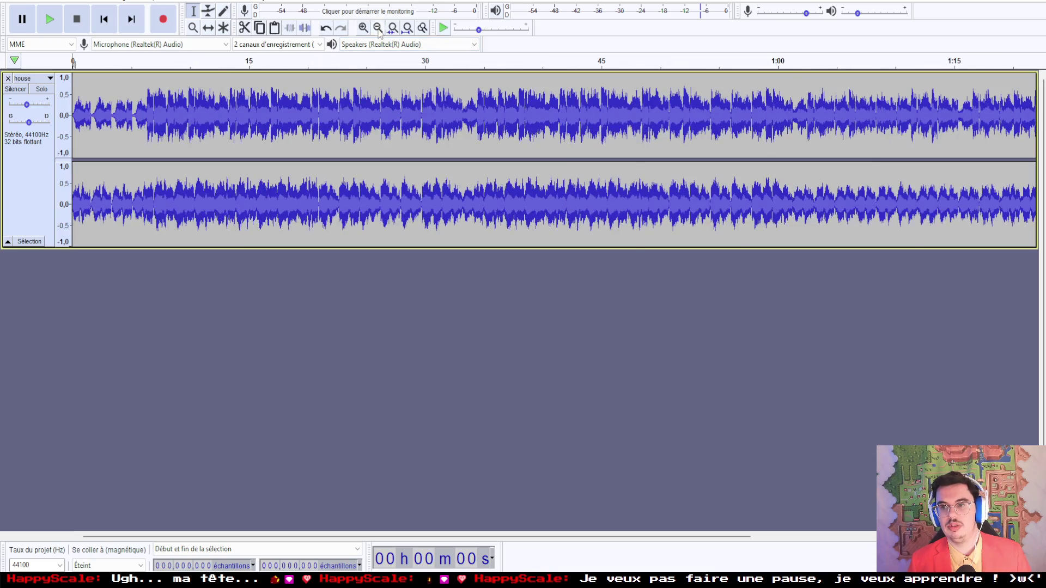
click(378, 29)
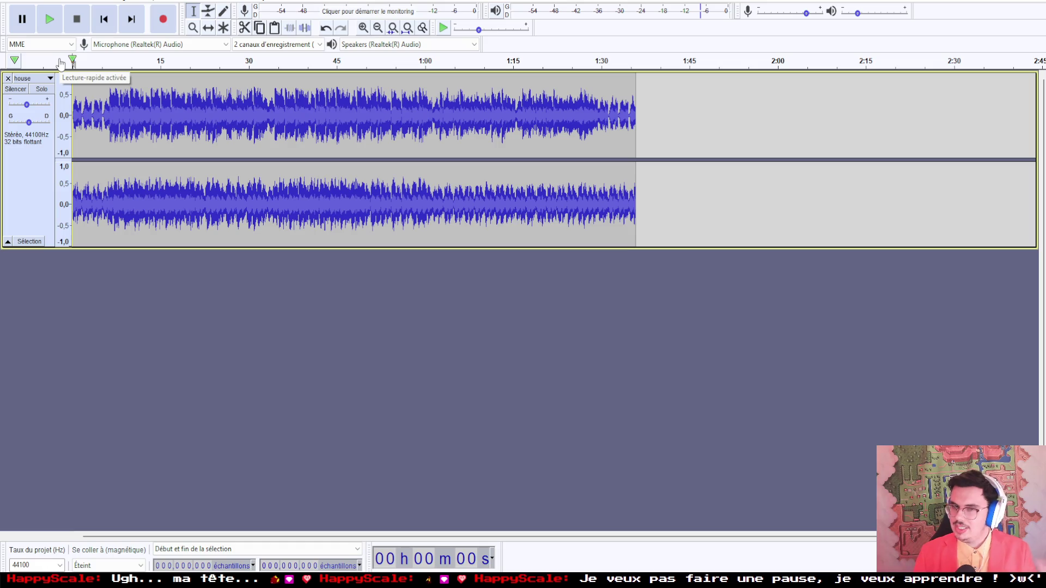
Step: Play the house track, skipping through from about 25 s to about 1:28
click(60, 64)
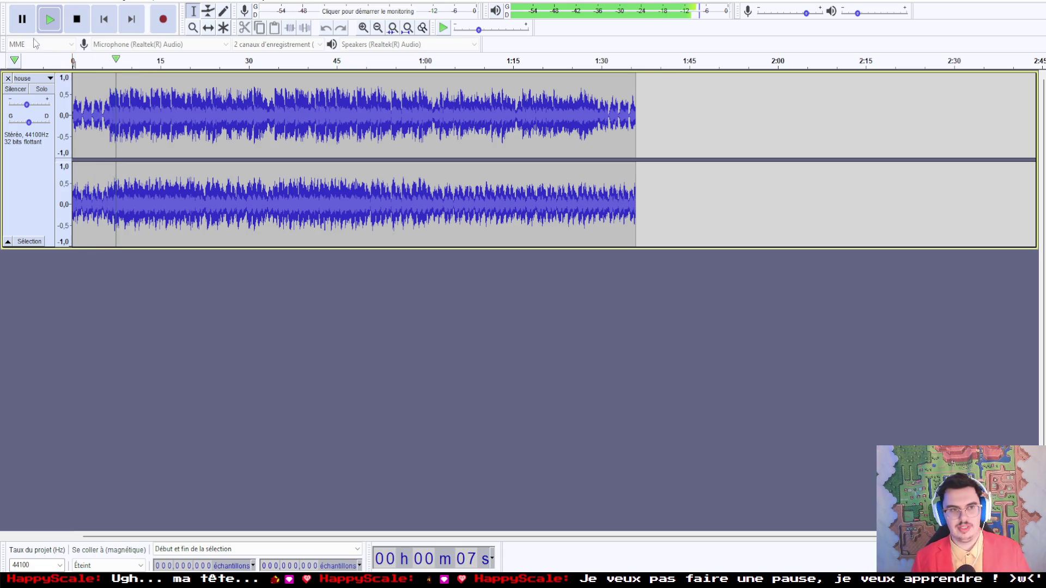
click(600, 63)
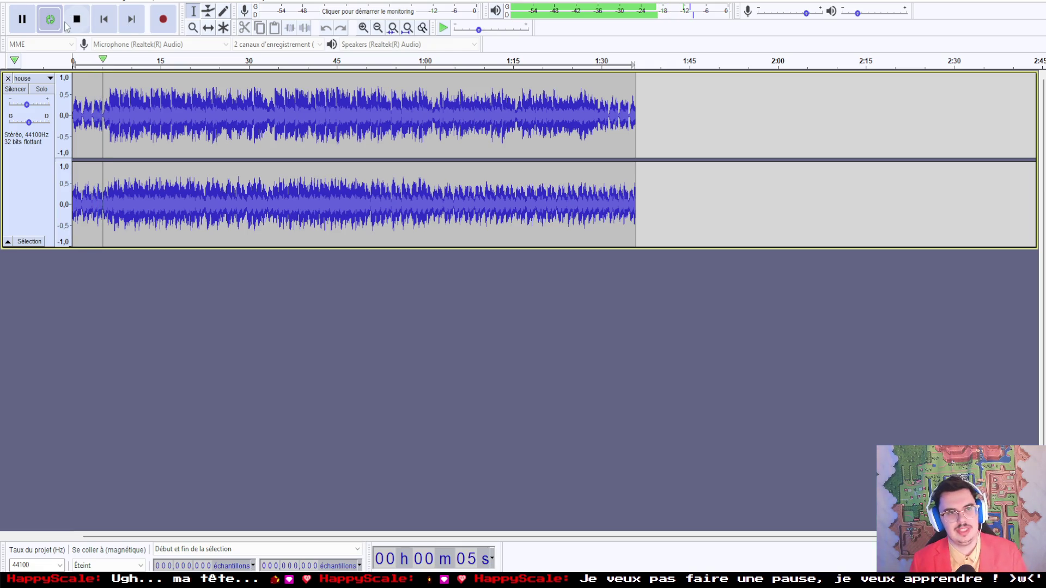
click(23, 19)
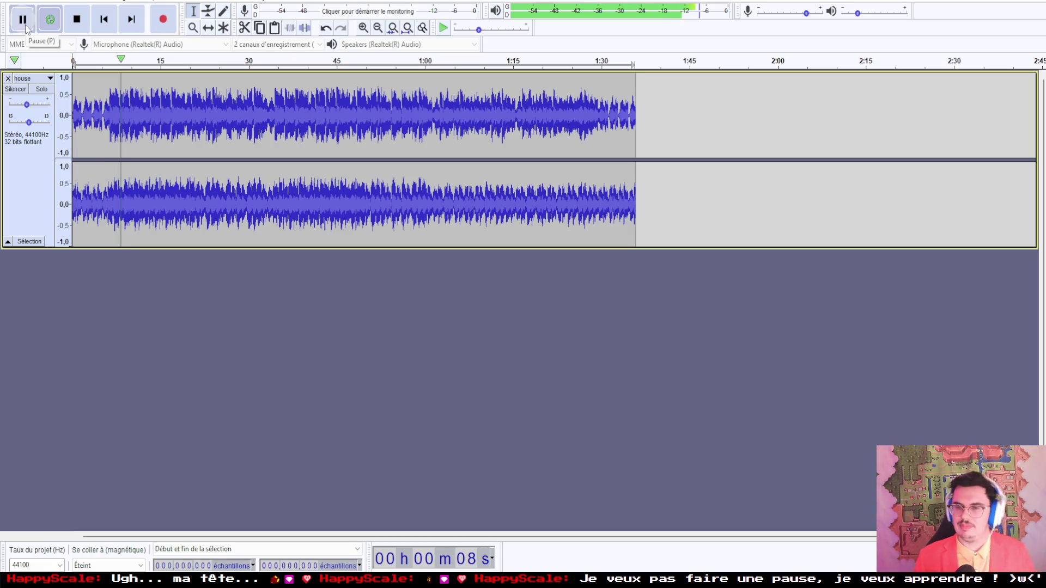
click(220, 68)
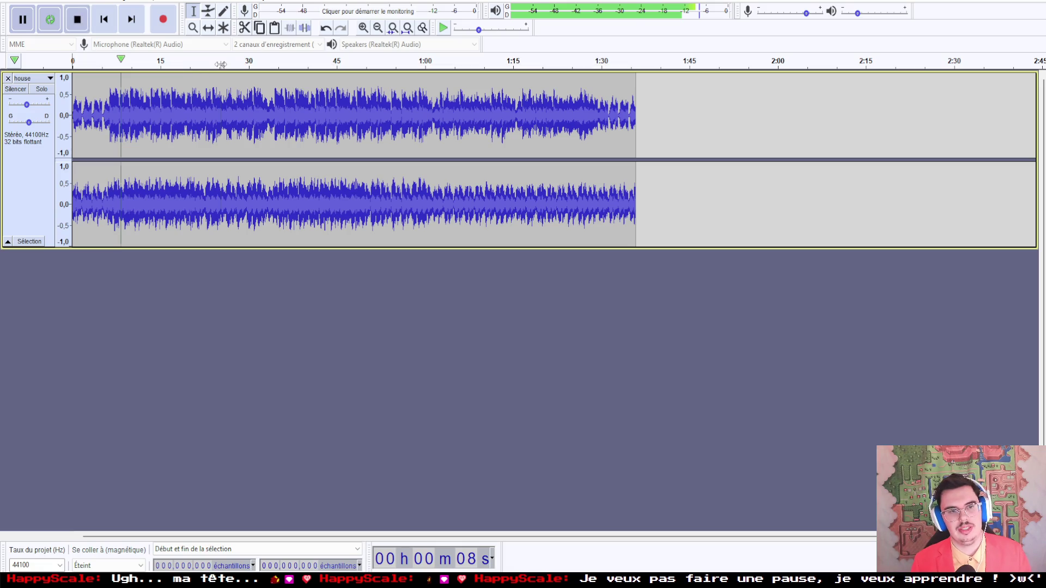
click(323, 68)
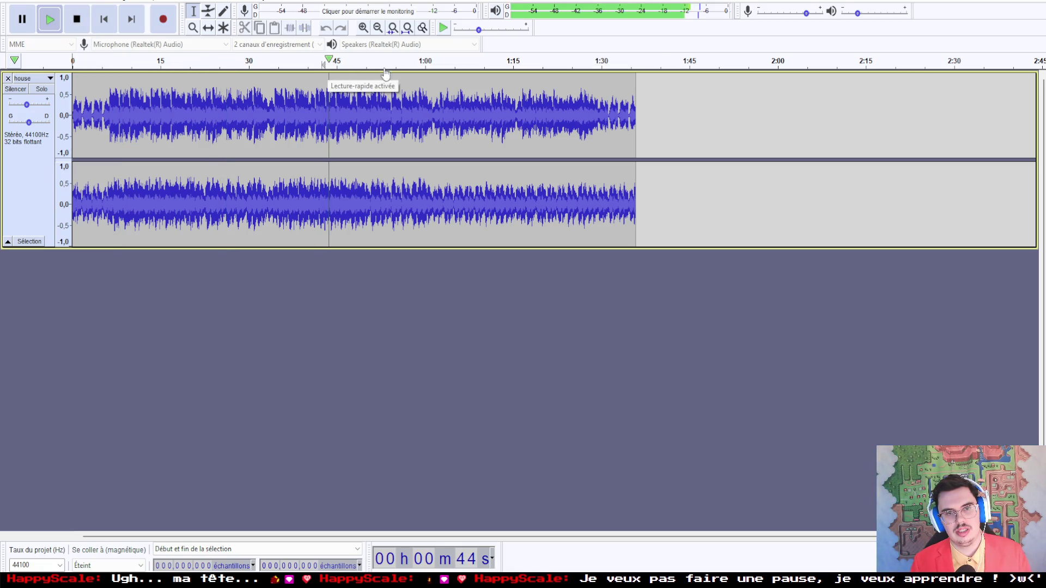
click(391, 68)
click(443, 68)
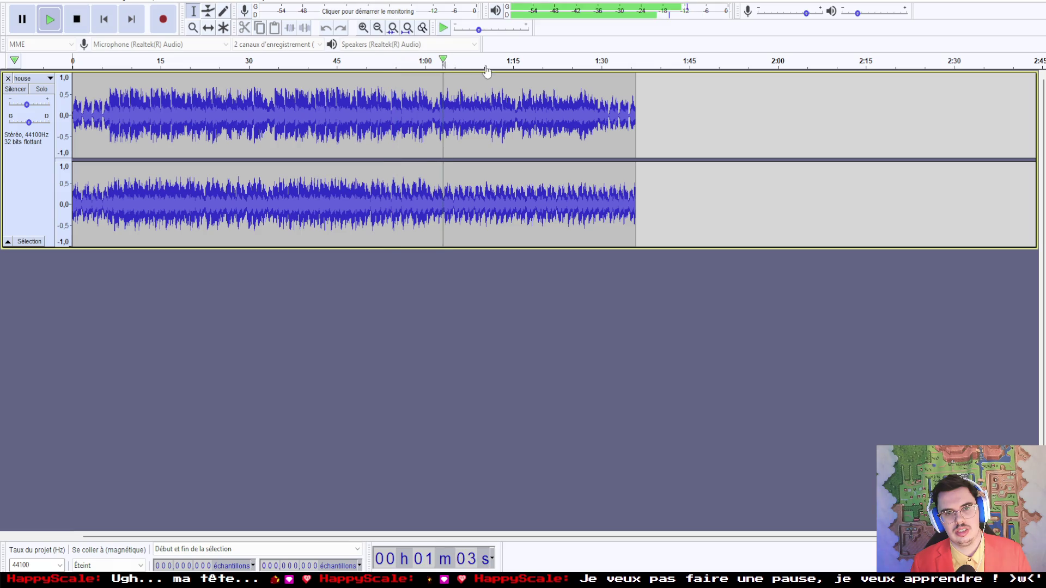
click(525, 68)
click(567, 68)
click(588, 68)
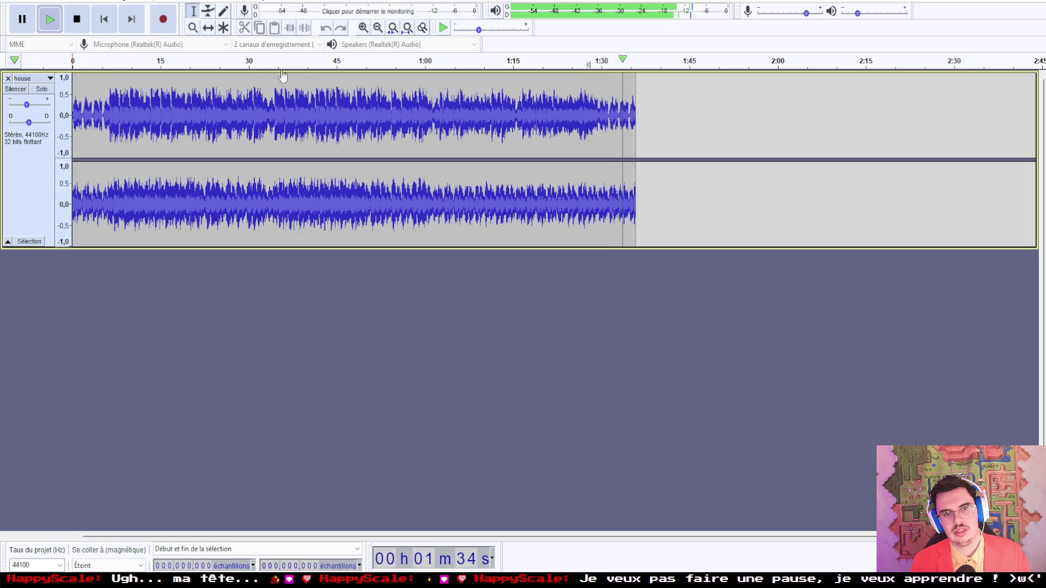
Step: Hear the end-to-start loop transition and place the loop start at sample 278,528
click(84, 58)
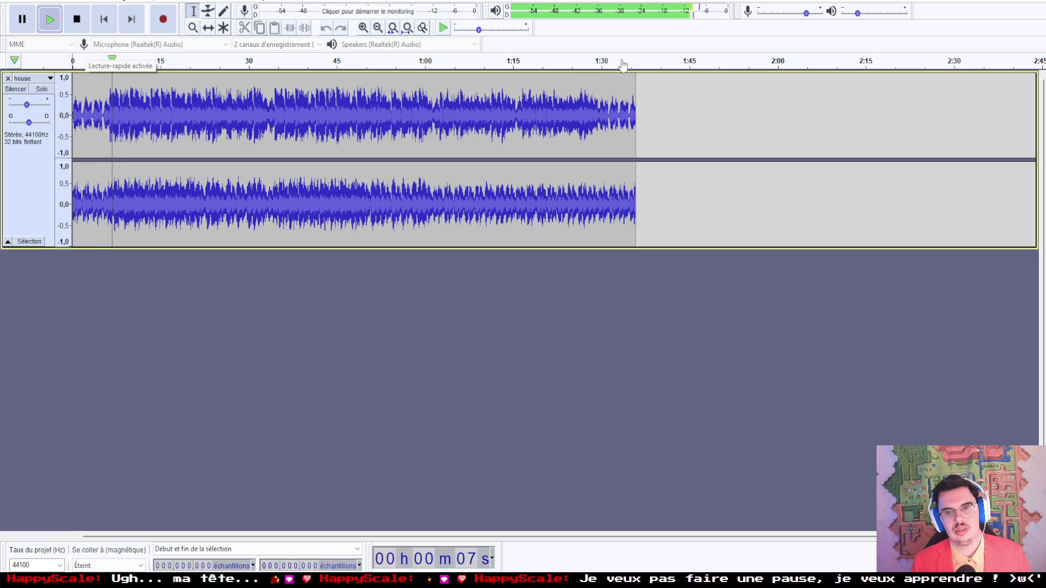
click(603, 65)
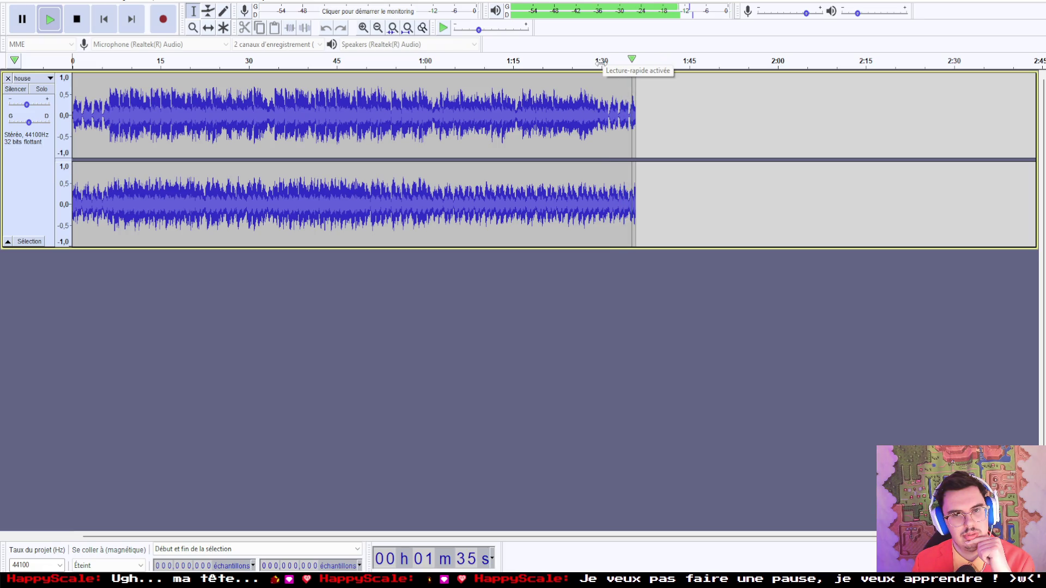
click(111, 71)
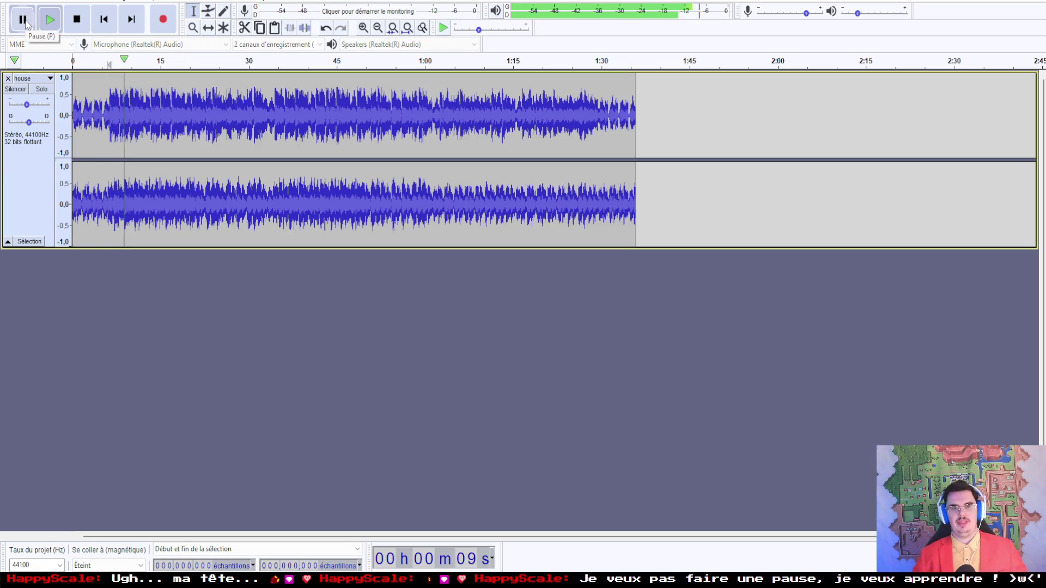
click(24, 20)
click(109, 95)
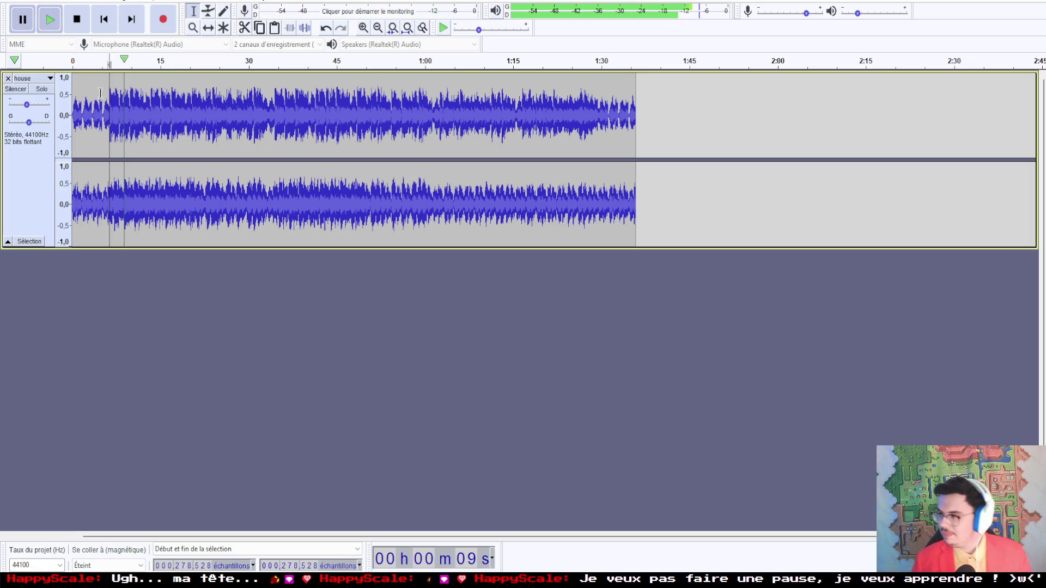
Step: Add a LOOPSTART tag row in the Métadonnées editor and confirm, then show time display formats
click(48, 1)
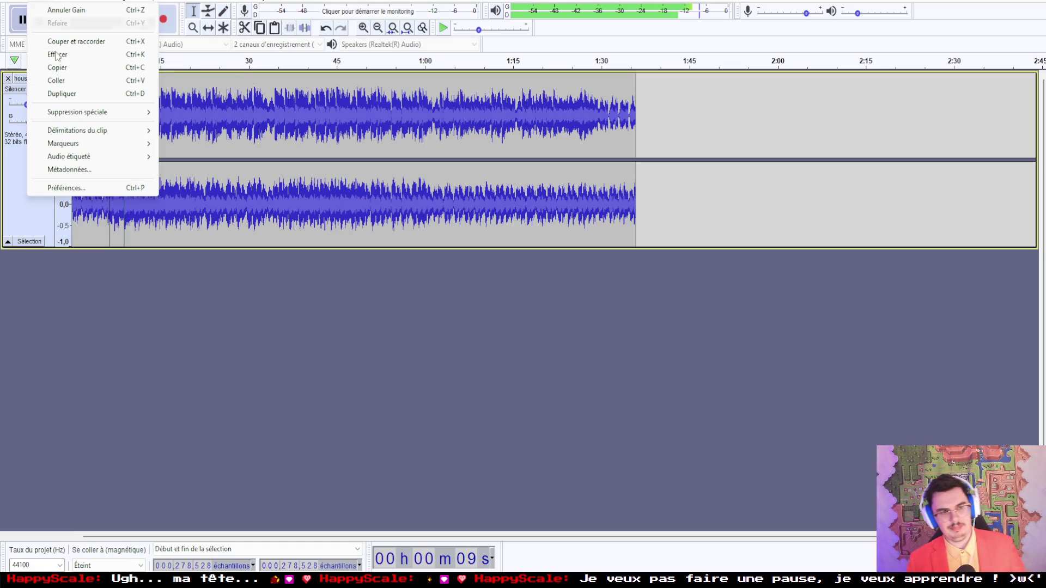
click(84, 168)
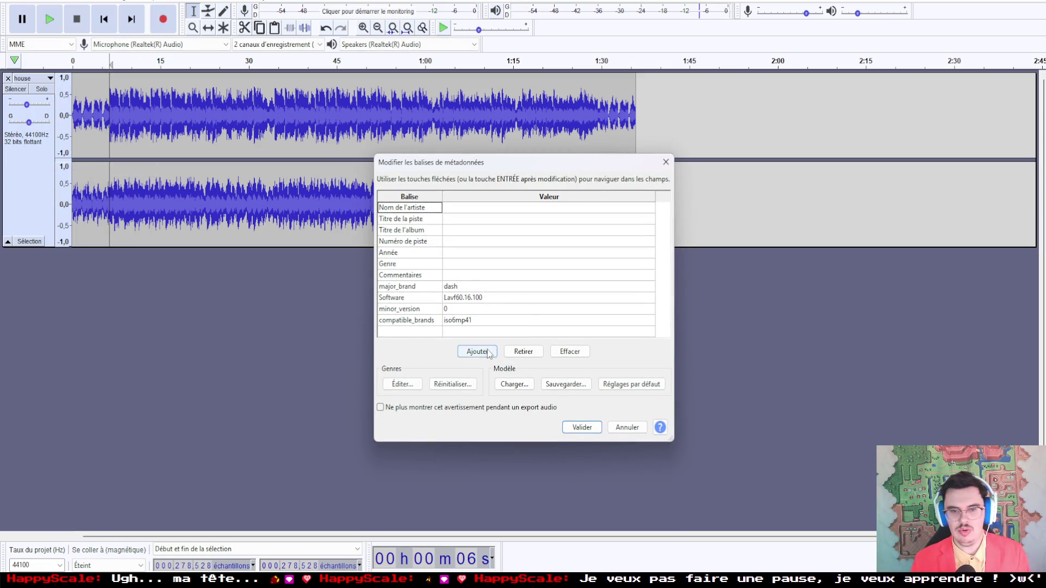
click(477, 352)
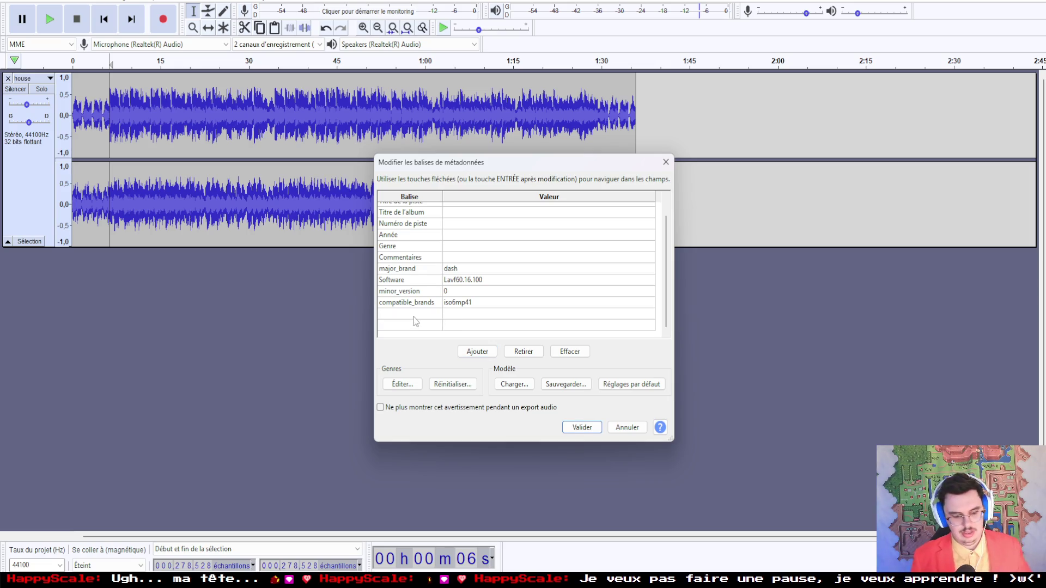
text(LOOPSTART)
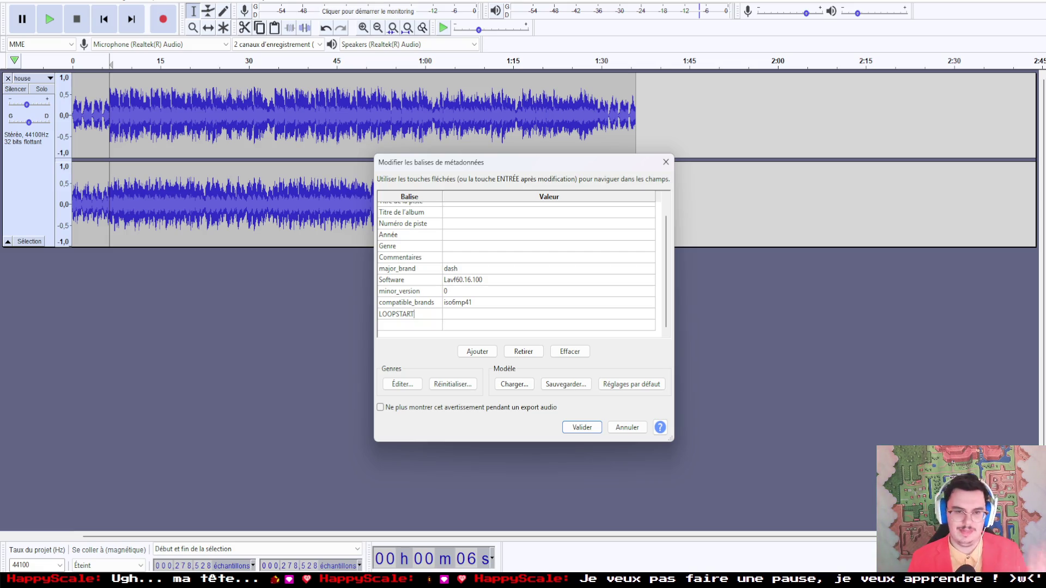
click(582, 427)
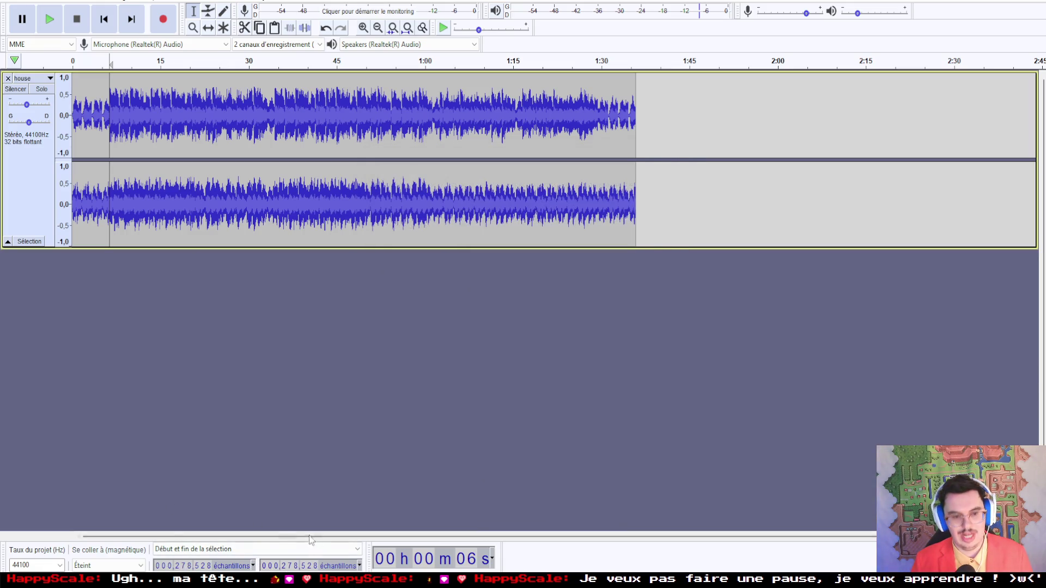
click(253, 566)
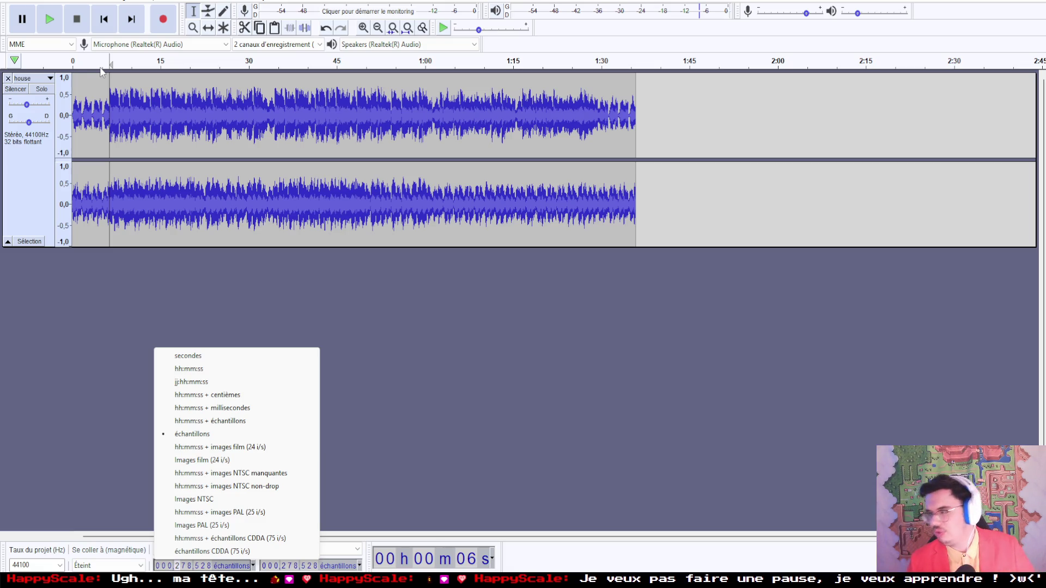
Step: Zoom in near 6 s and audition playback from a loop point at about 6.34 s
click(87, 64)
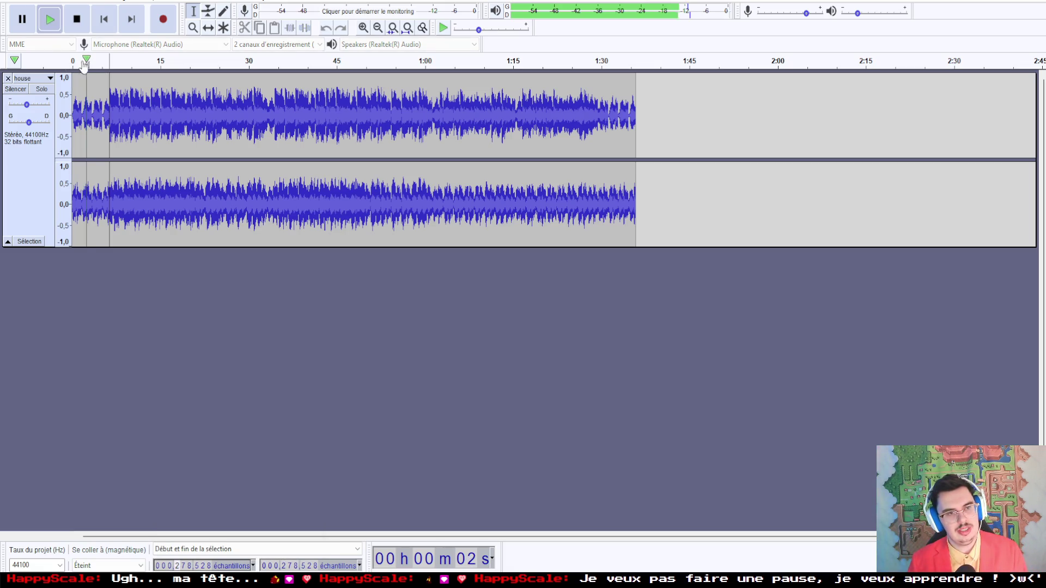
click(24, 22)
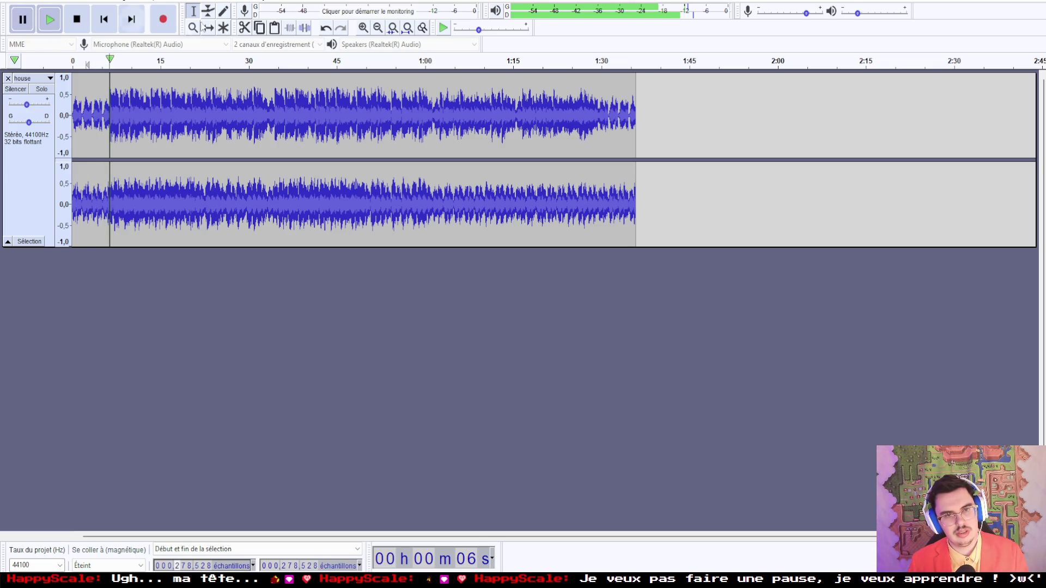
click(362, 28)
click(363, 28)
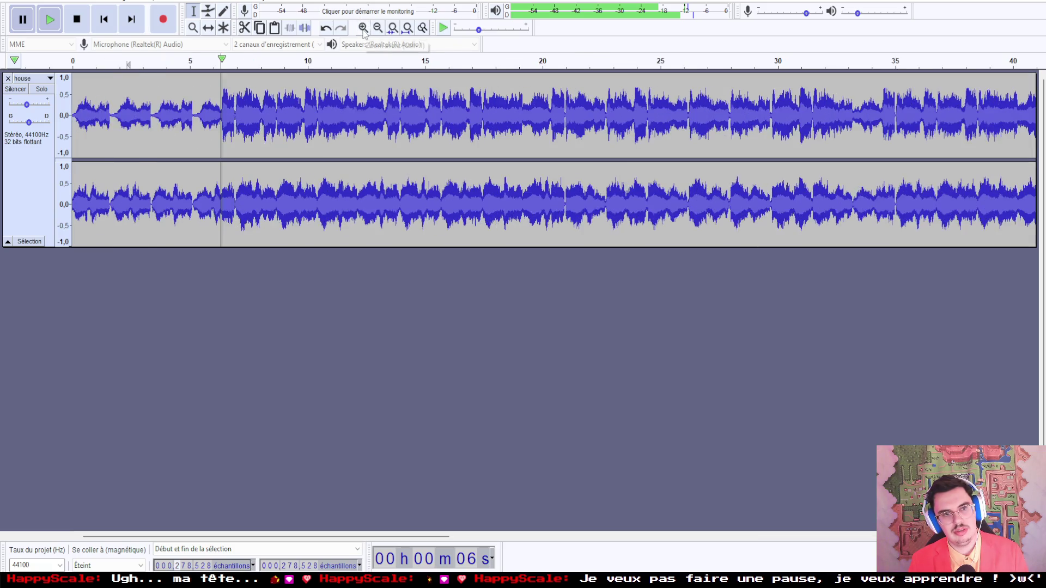
click(363, 28)
click(363, 28)
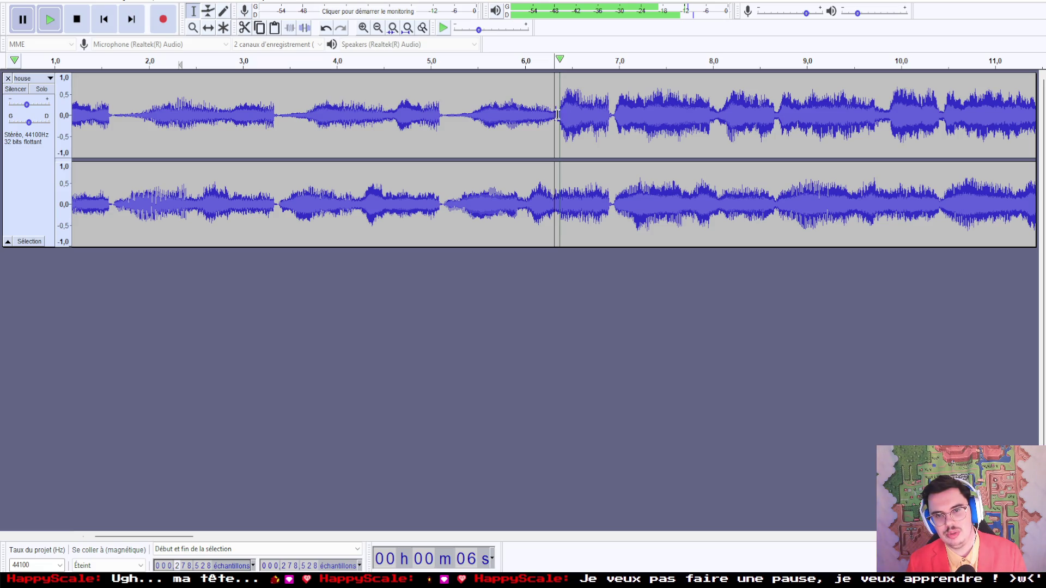
click(557, 114)
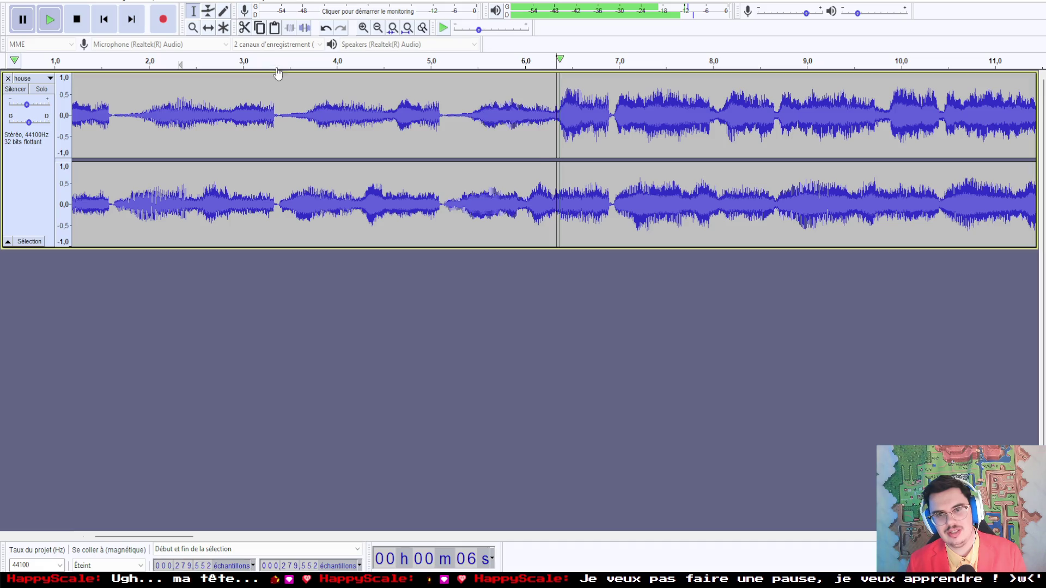
click(50, 21)
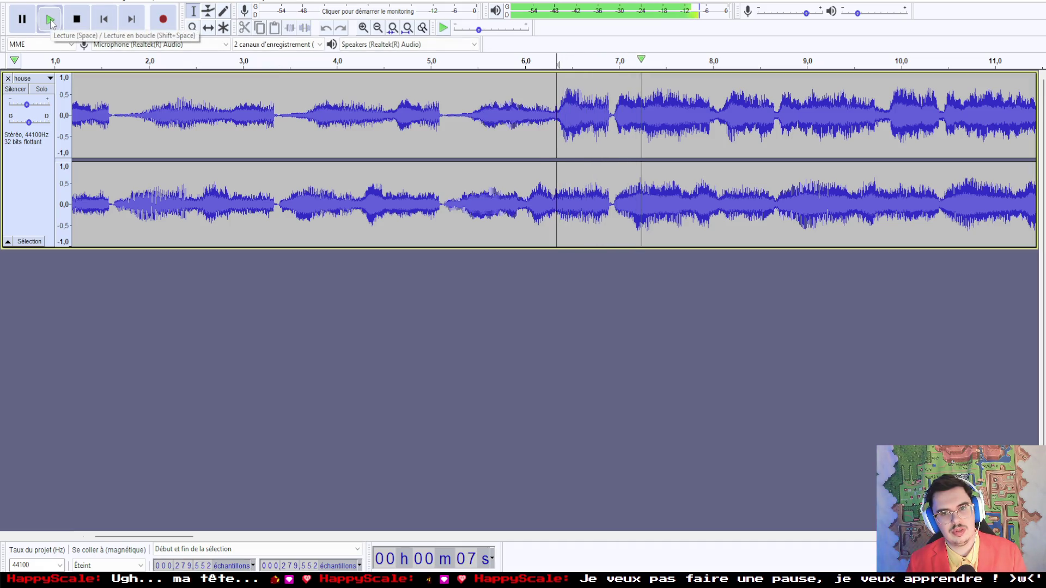
click(51, 20)
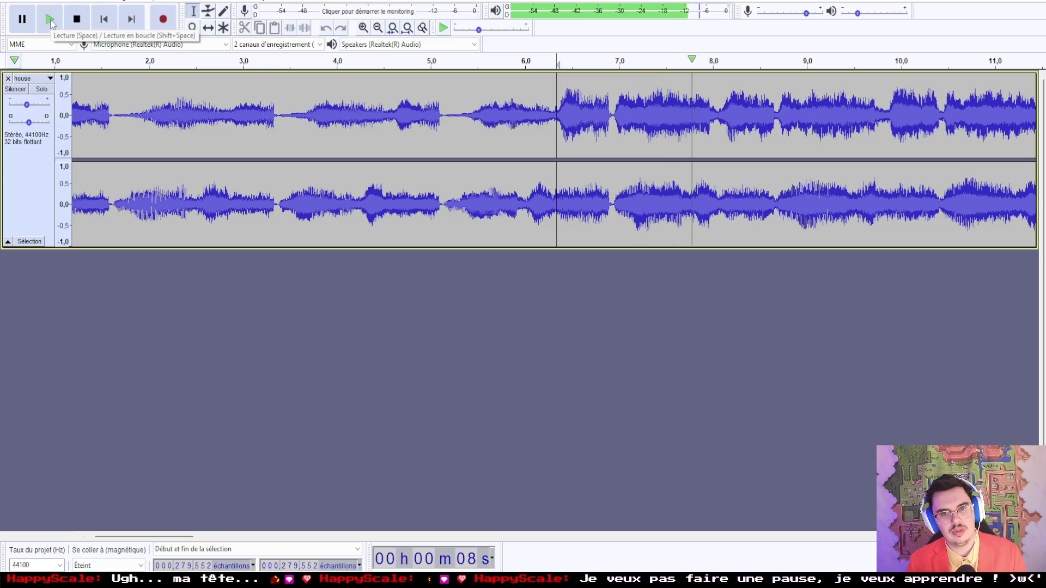
click(50, 21)
click(22, 19)
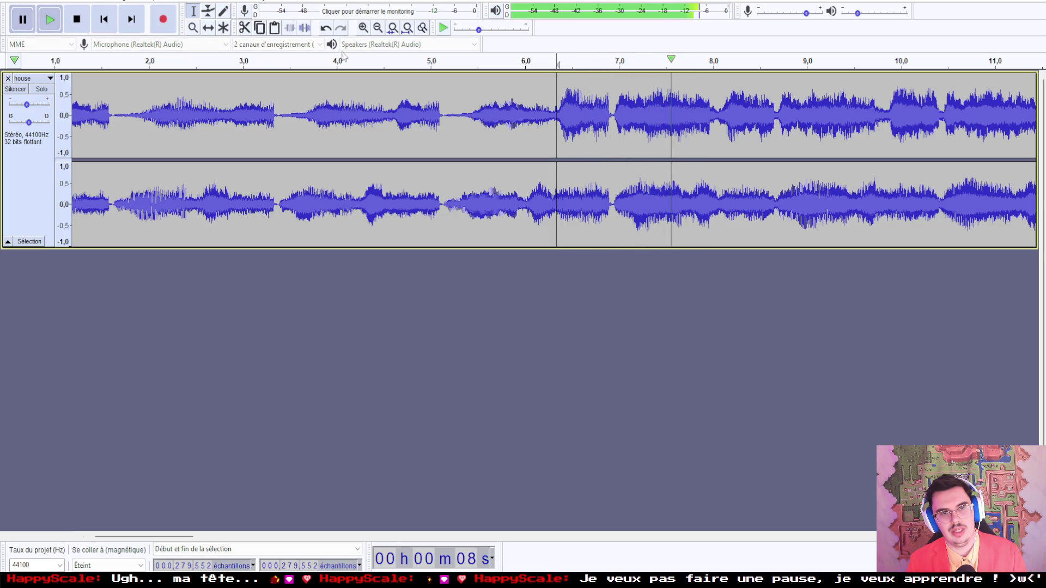
Step: Re-listen to the lead-in from 4.35 s and move the loop point to sample 278,016
click(359, 61)
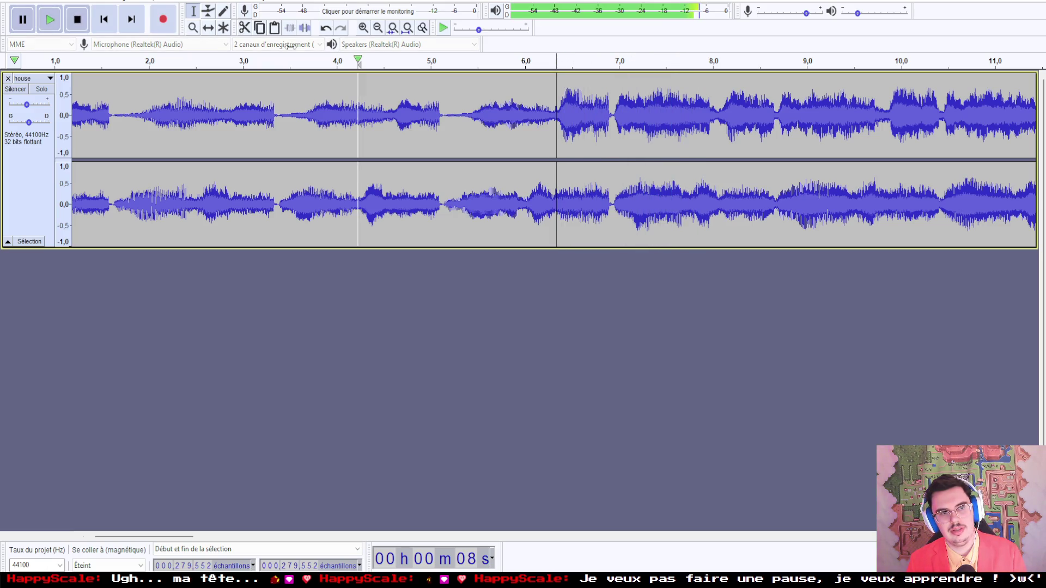
click(25, 21)
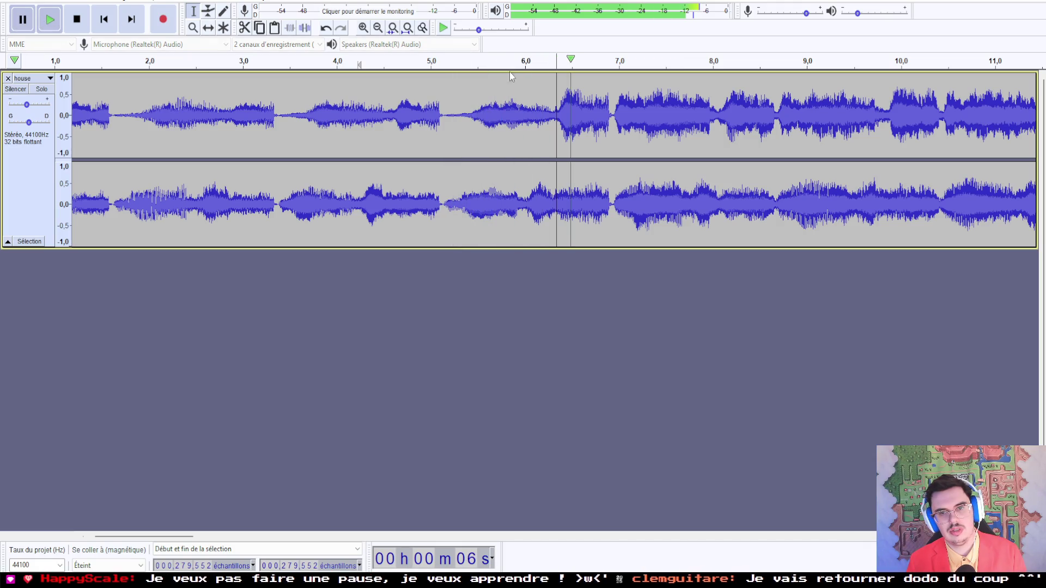
click(553, 117)
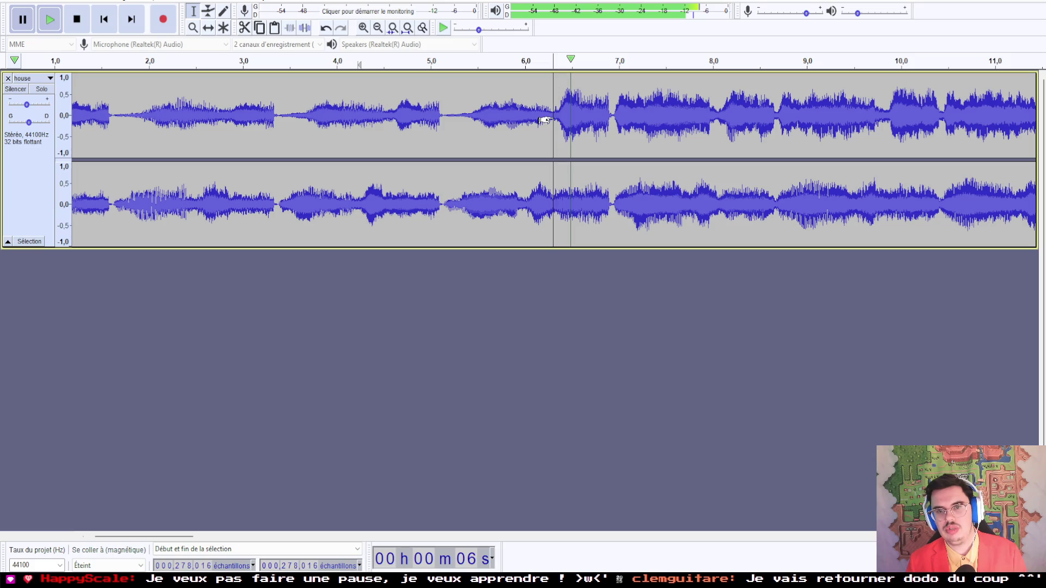
click(49, 26)
click(47, 29)
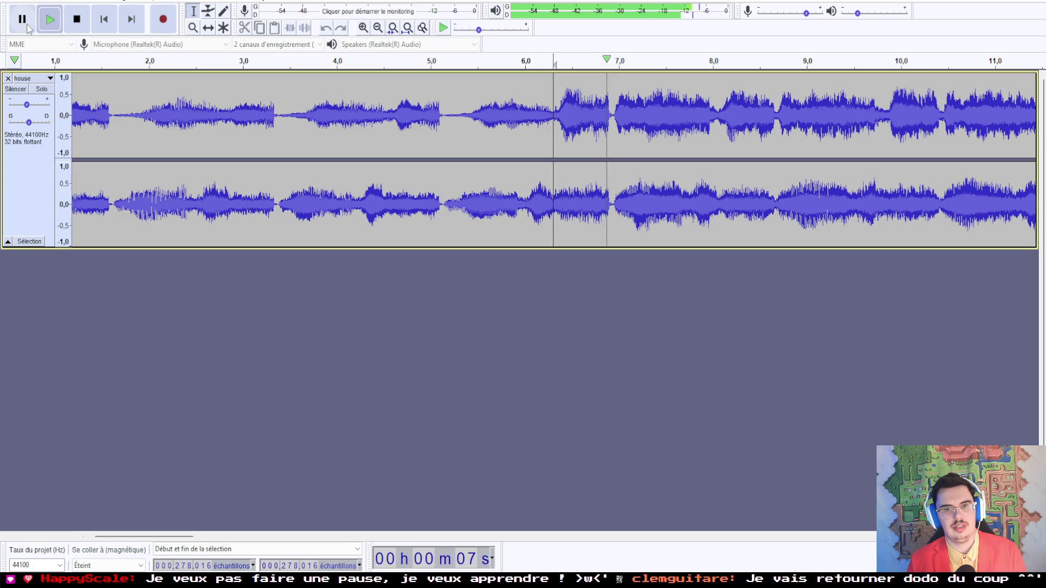
click(23, 14)
click(20, 2)
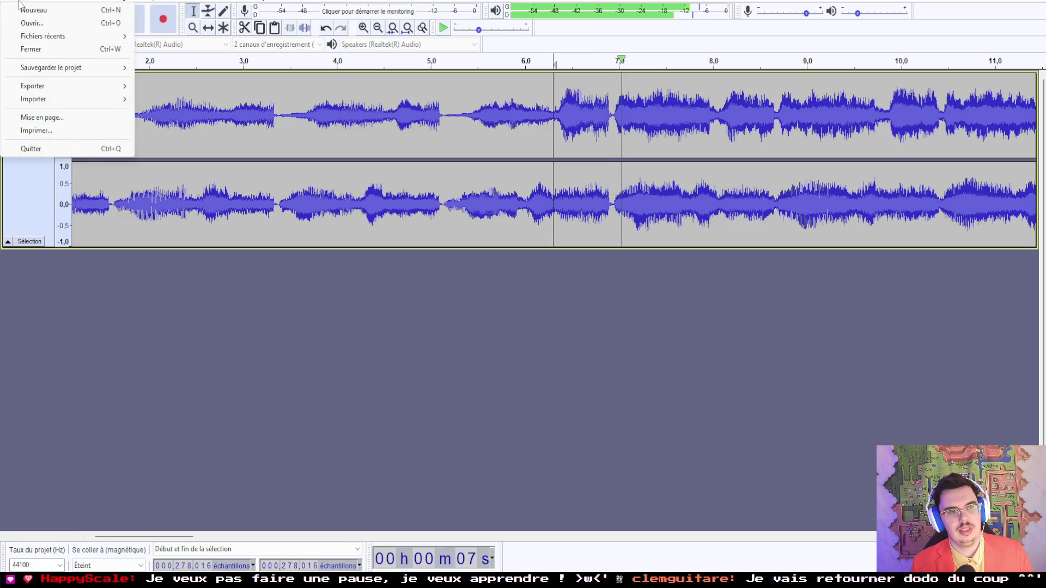
Step: Enter 278016 as the LOOPSTART value in the Métadonnées editor and confirm it
mouse_move(60, 90)
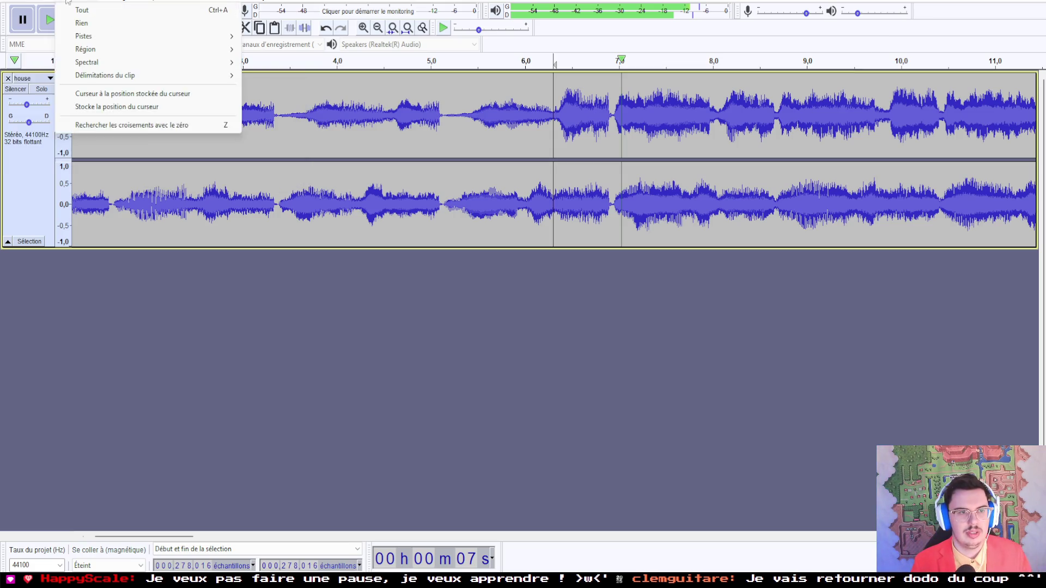
mouse_move(44, 2)
click(67, 169)
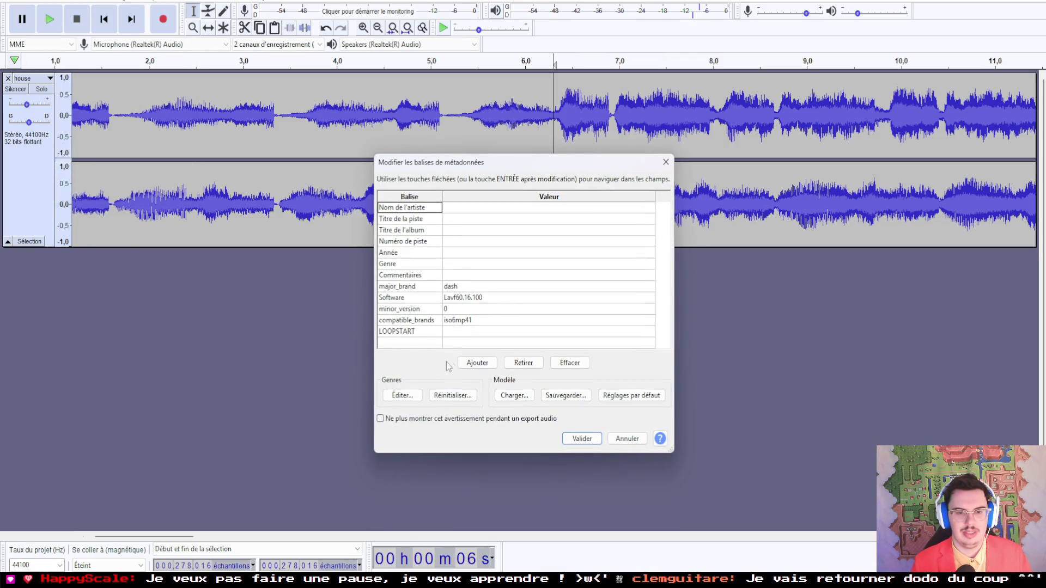
click(461, 335)
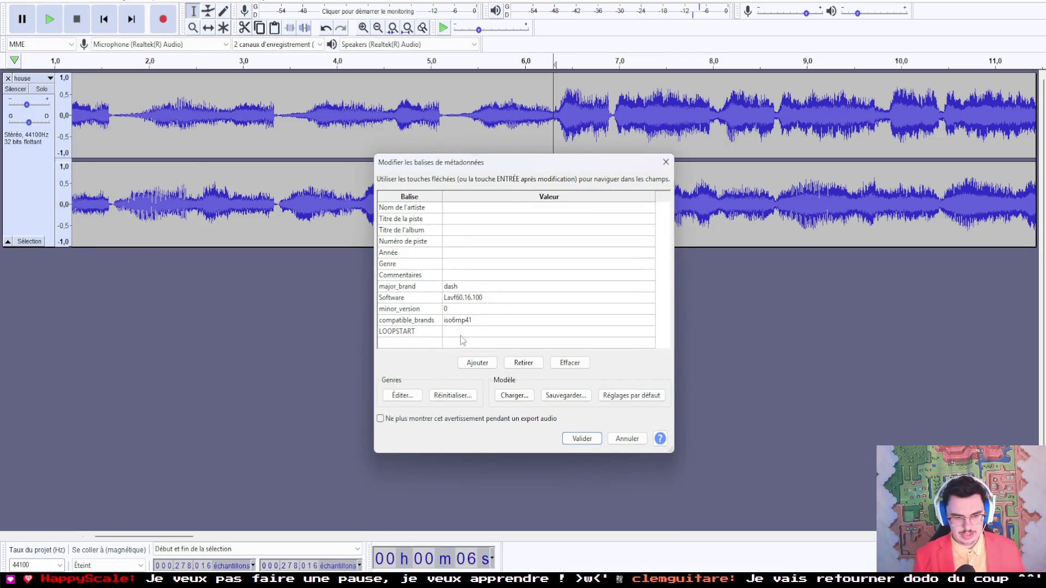
text(278016)
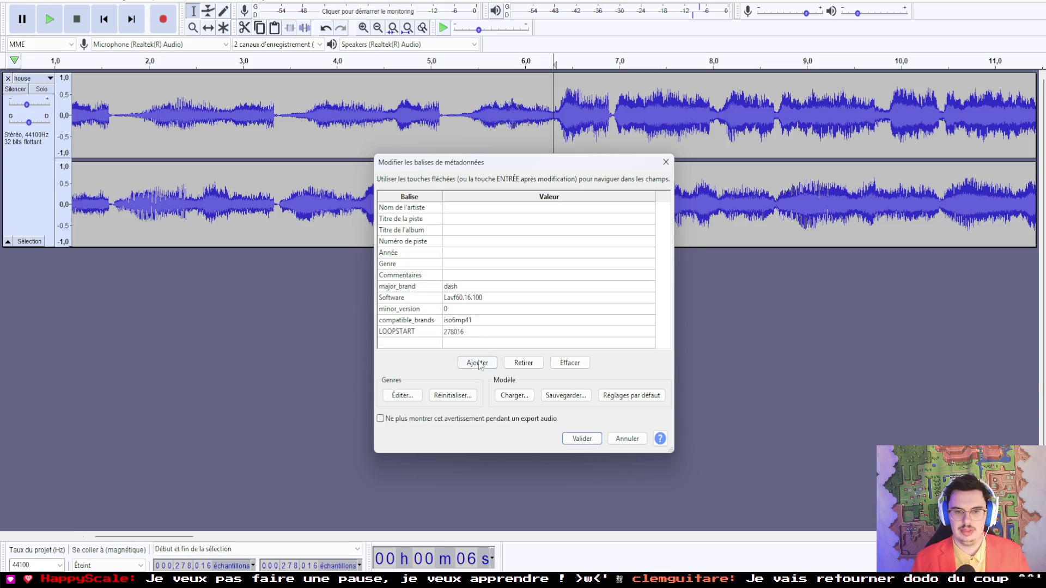
click(437, 343)
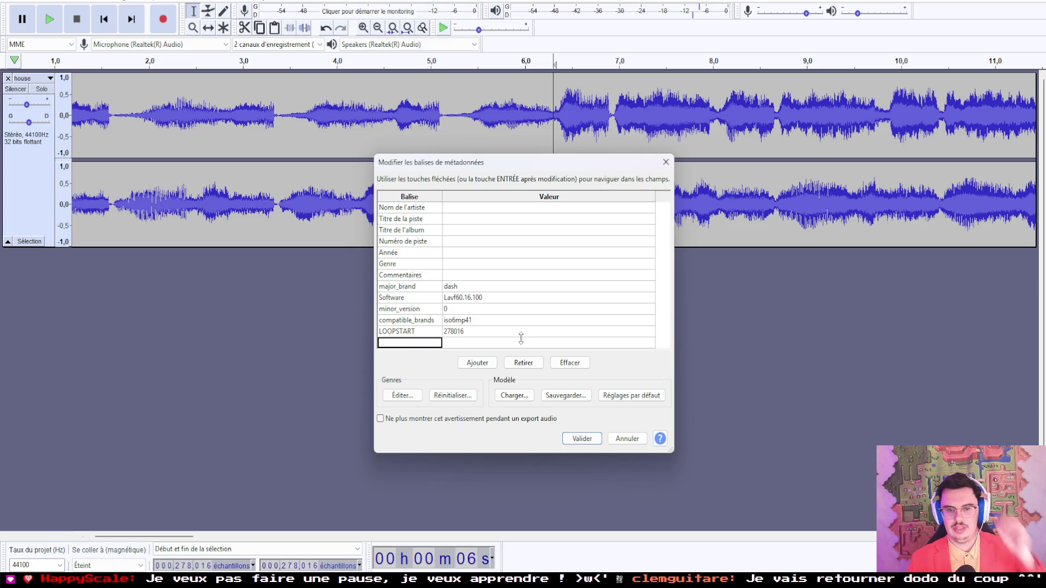
click(589, 439)
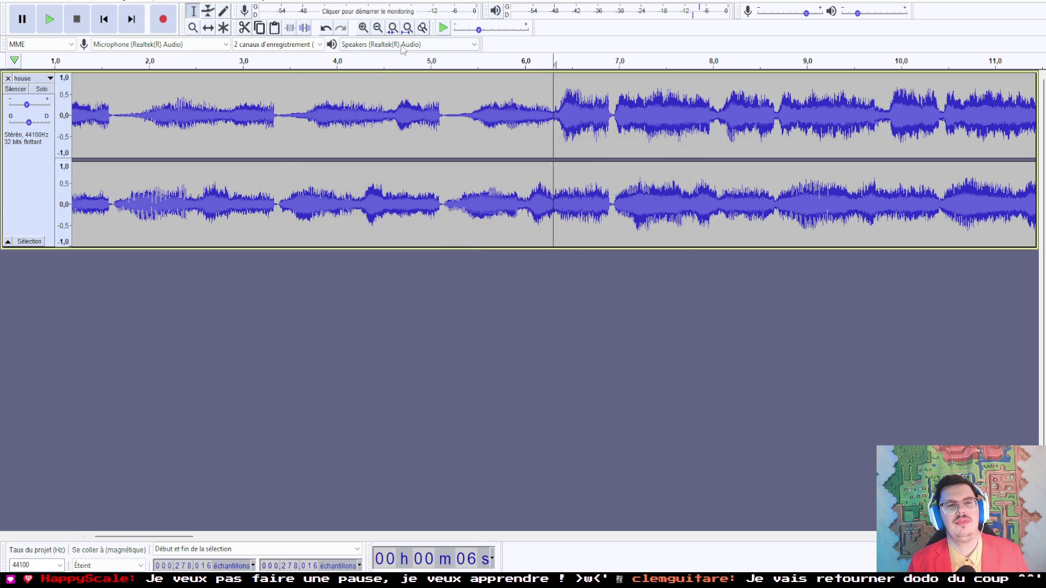
click(378, 28)
click(377, 28)
click(378, 28)
click(378, 28)
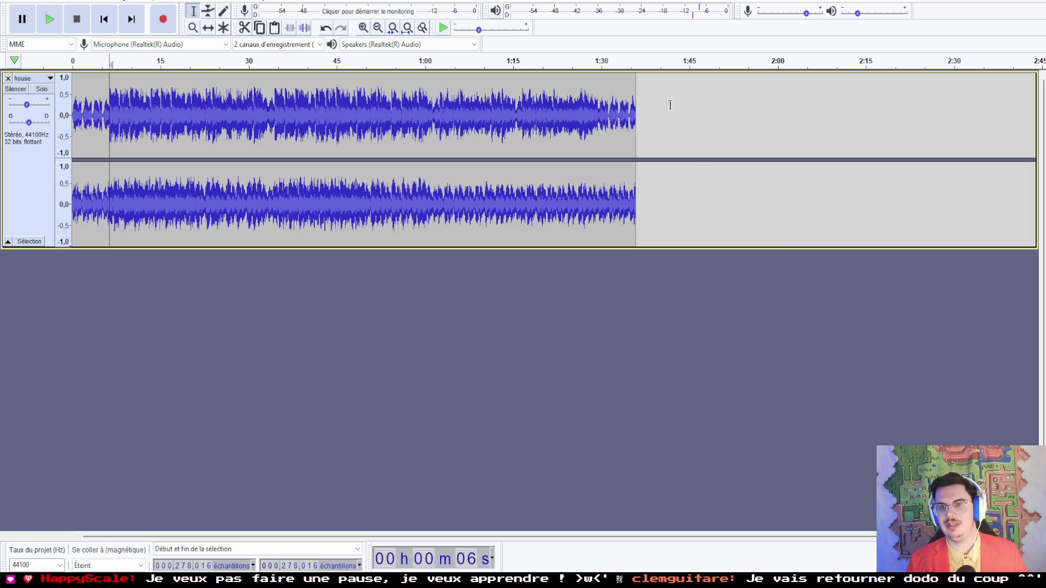
Step: Play the ending from about 1:32, then verify in Métadonnées that LOOPSTART reads 278016
click(612, 109)
key(space)
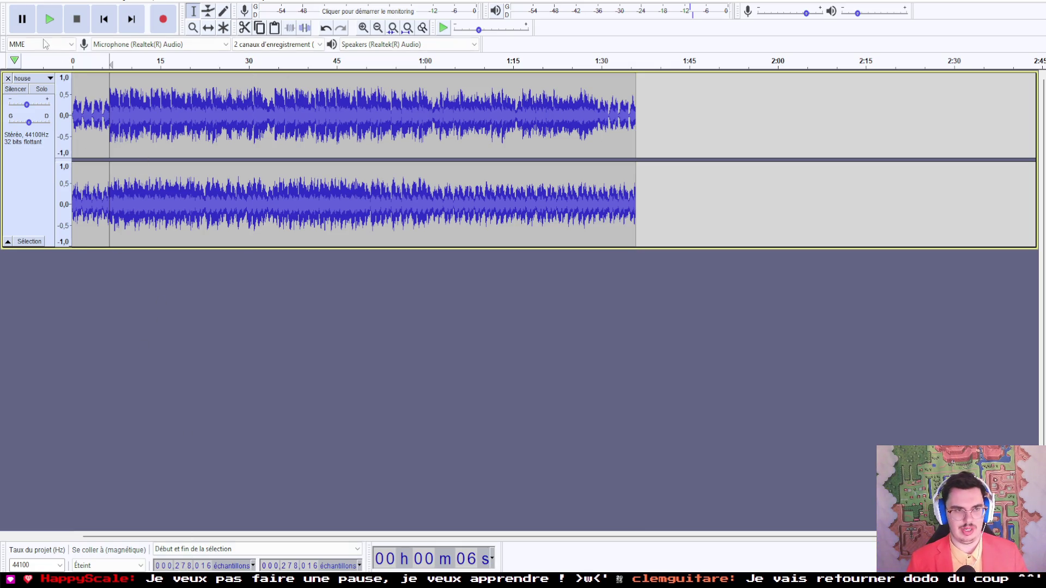
click(34, 2)
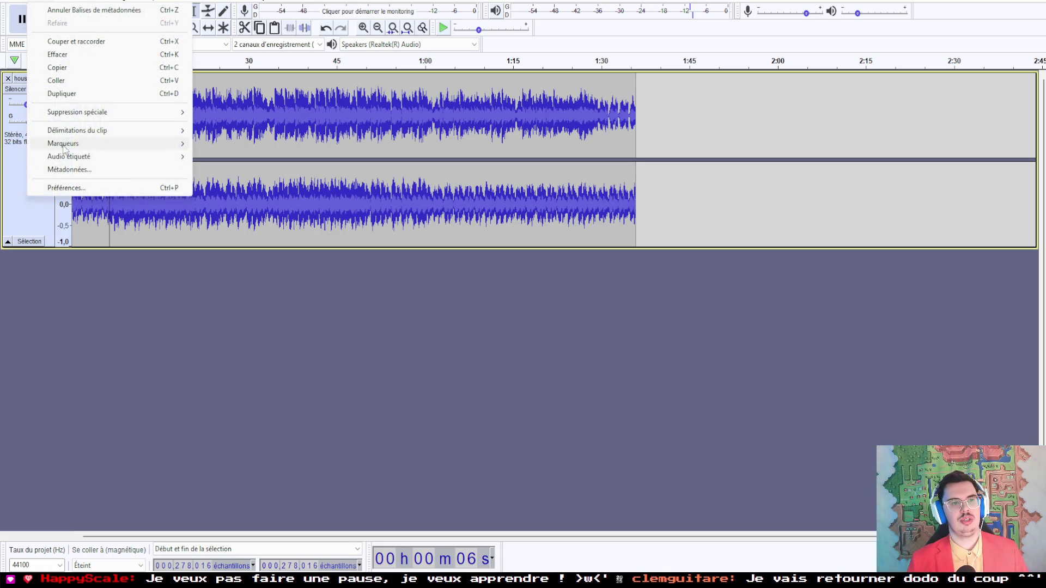
click(57, 169)
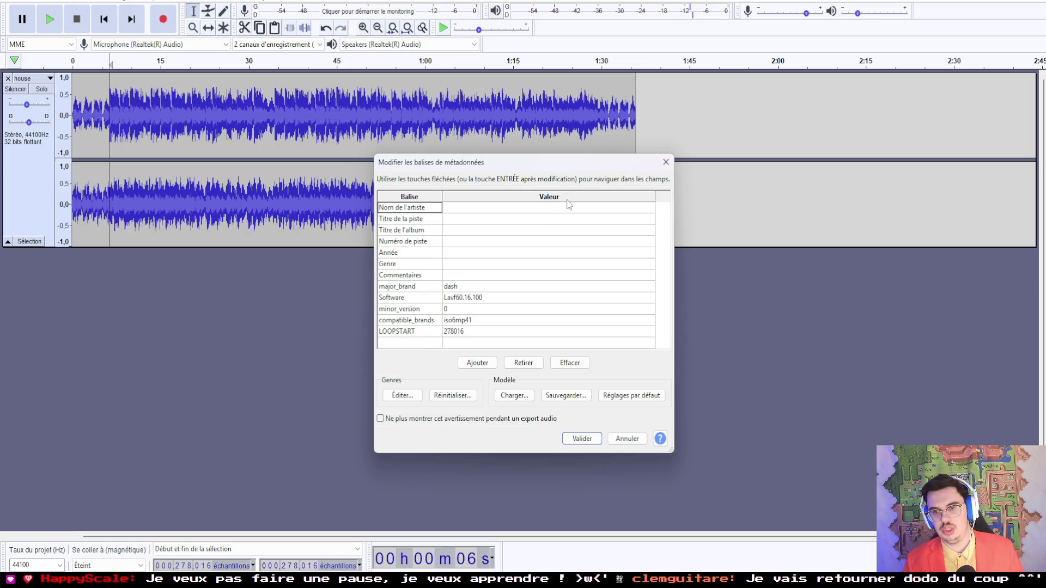
click(666, 161)
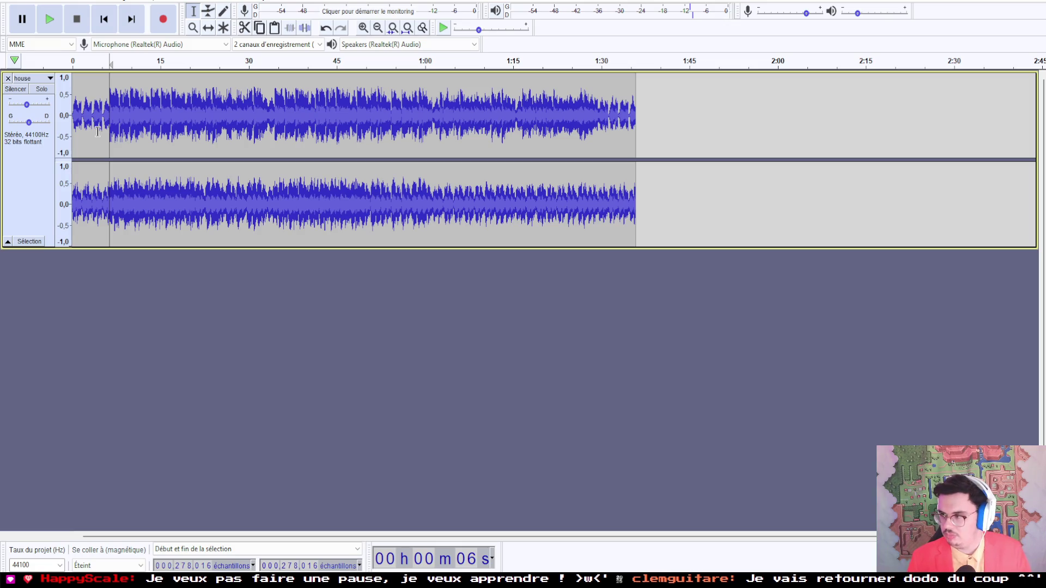
click(17, 2)
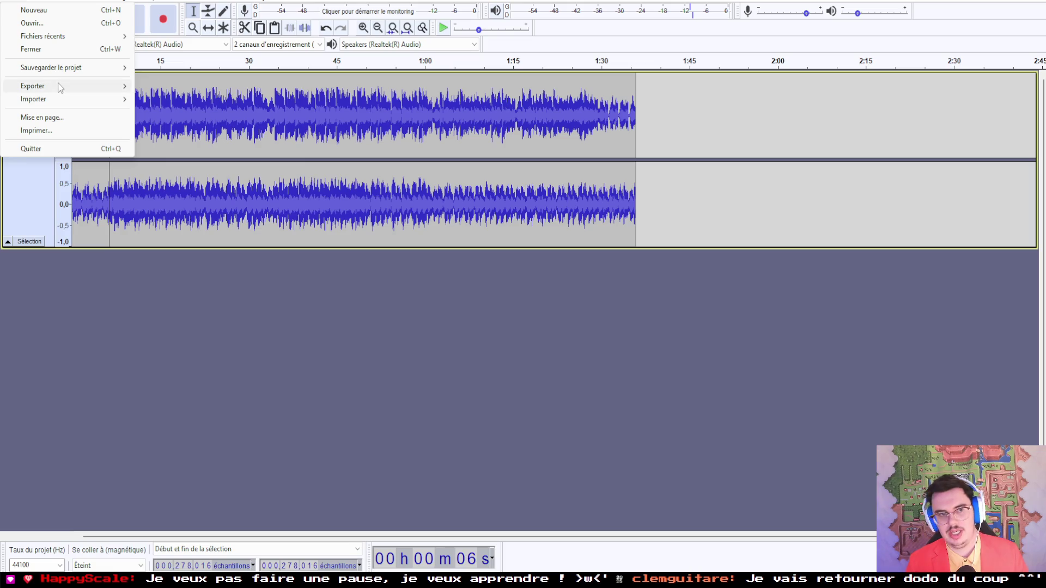
Step: Export as OGG over house.ogg in labors/1st_solarus_quest, keeping the LOOPSTART 278016 tag
mouse_move(60, 87)
click(163, 111)
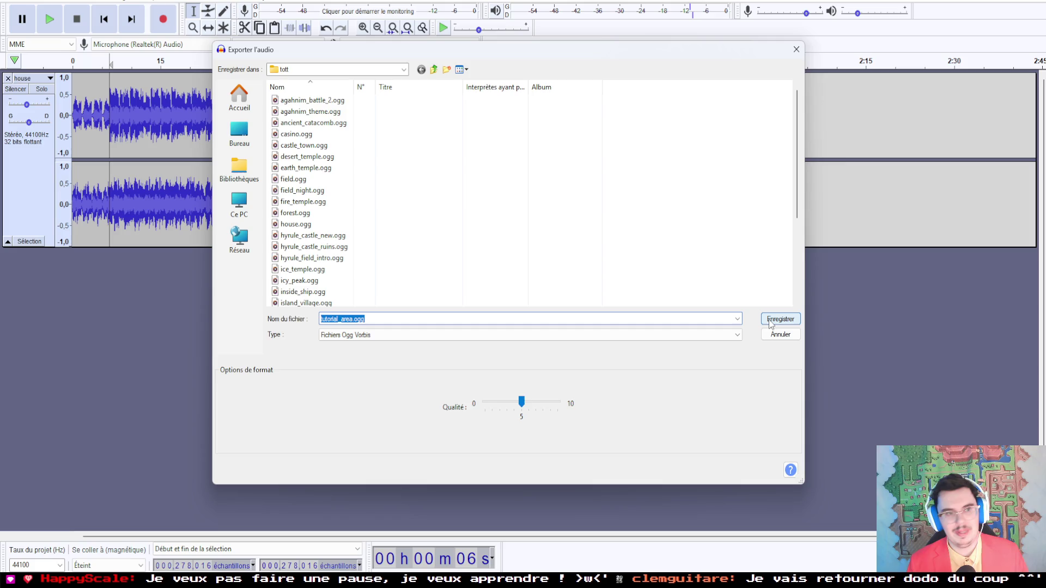
scroll(374, 238, down, 4)
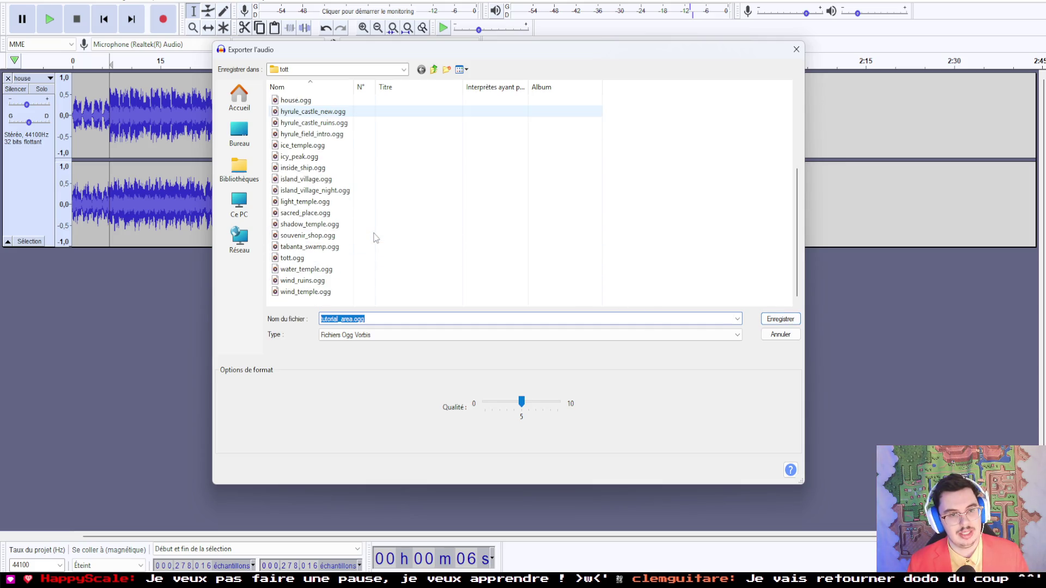
scroll(327, 224, up, 4)
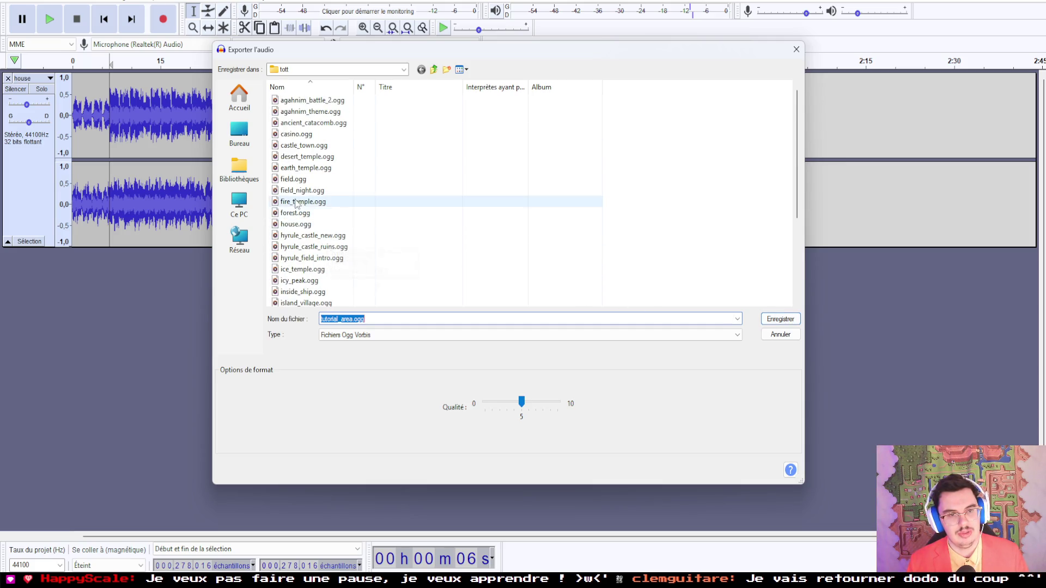
click(402, 71)
click(329, 223)
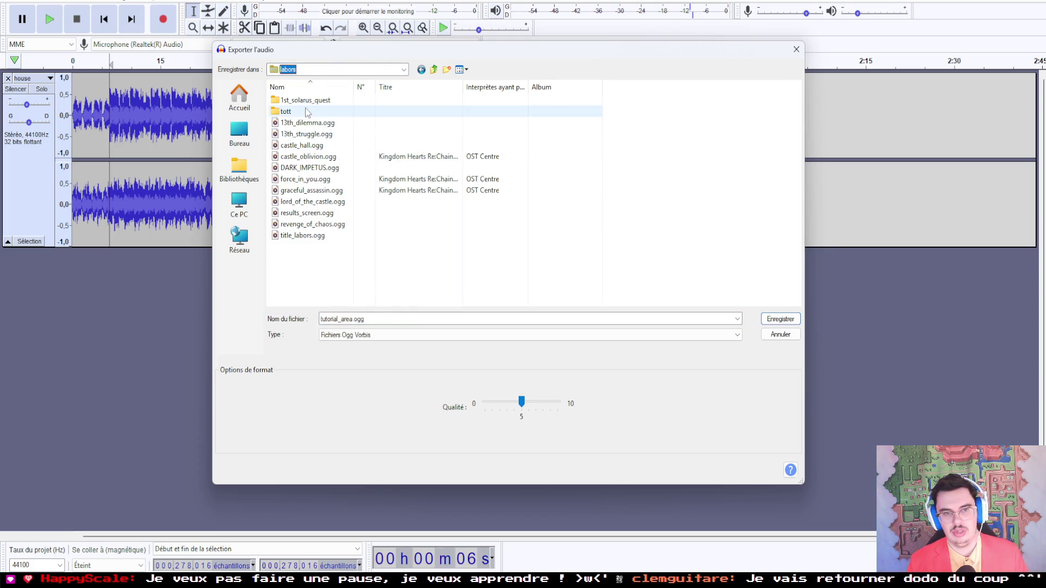
double_click(304, 100)
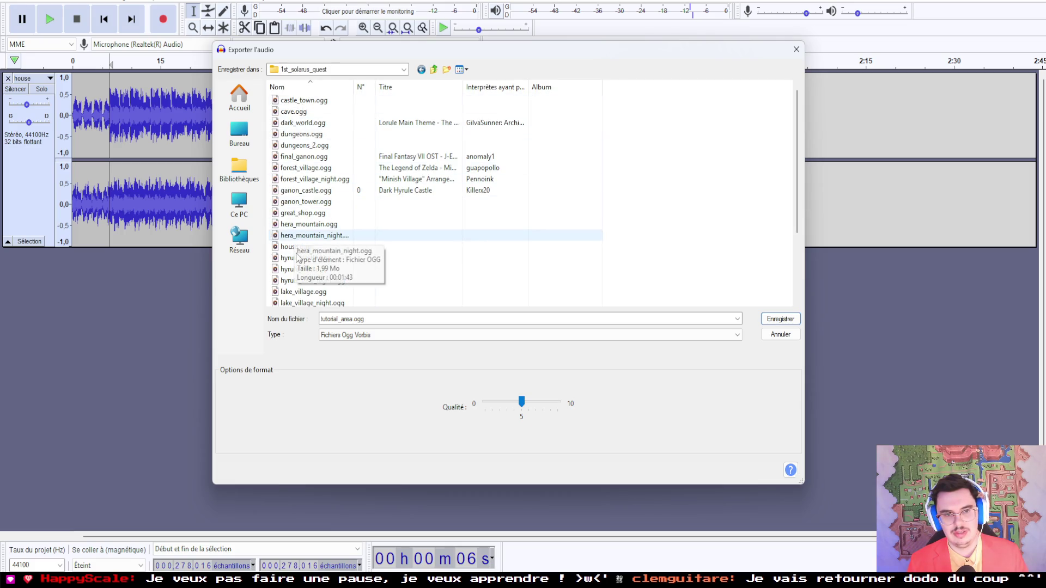
click(303, 248)
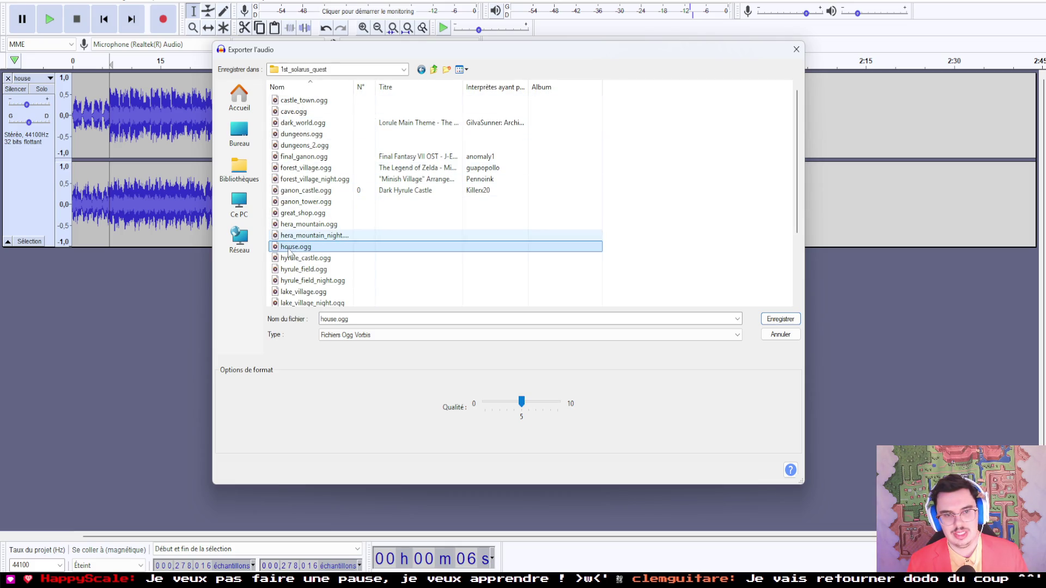
click(777, 323)
click(603, 293)
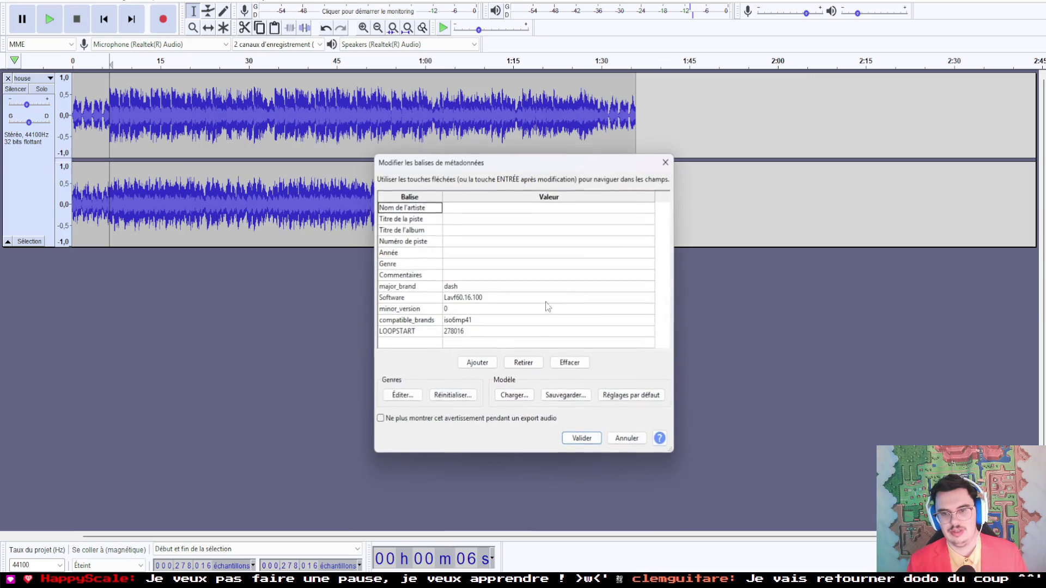
click(574, 440)
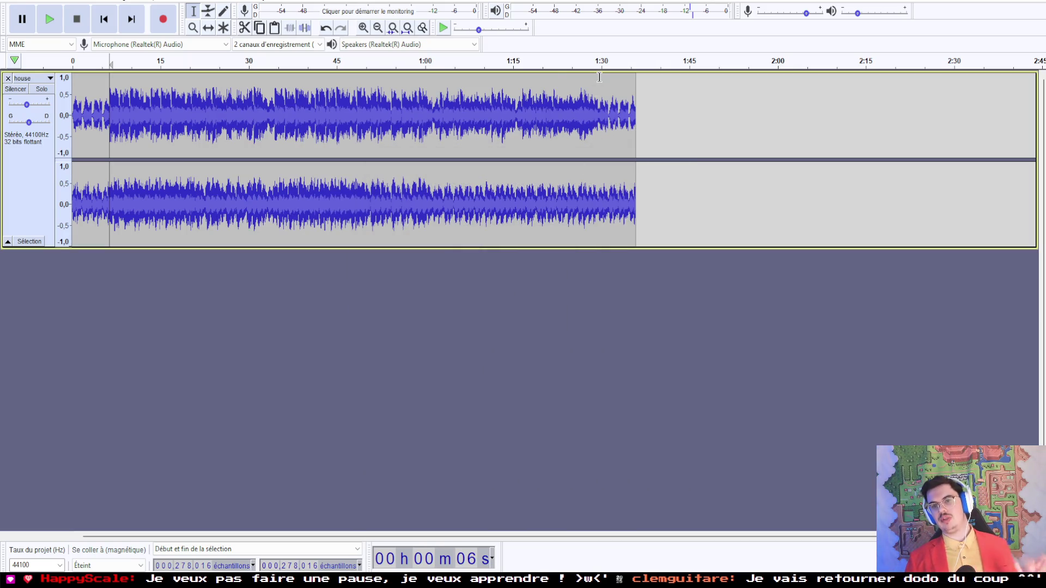
Step: Replay the loop section from about 1:27, pause, and switch to Solarus Quest Editor
click(577, 62)
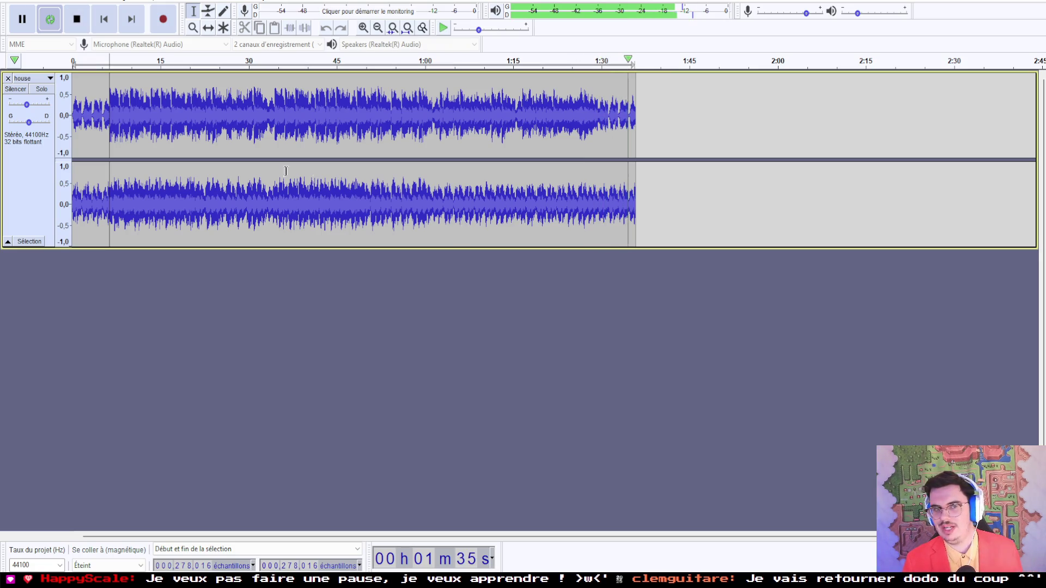
click(32, 20)
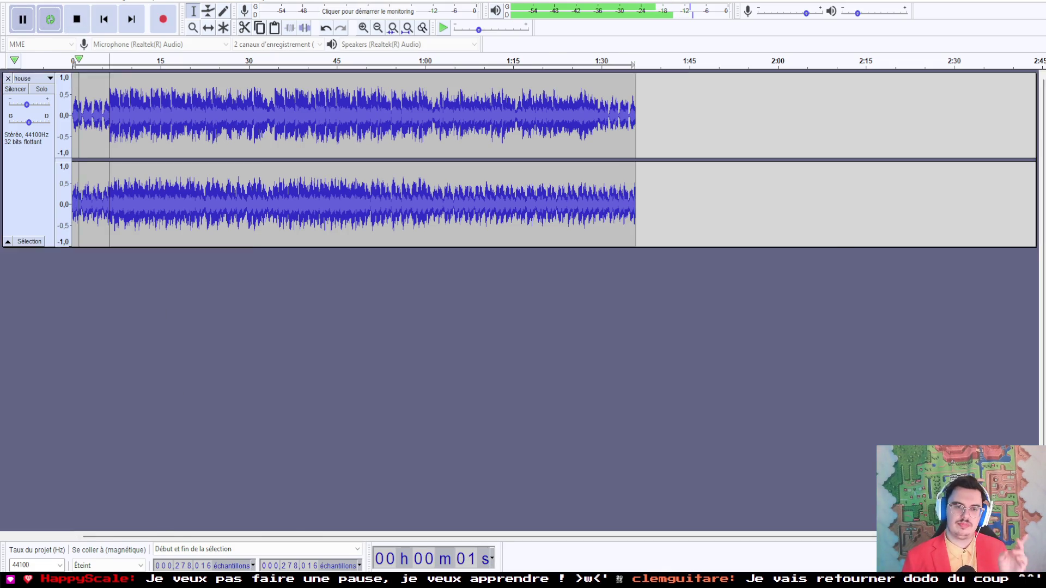
key(alt+Tab)
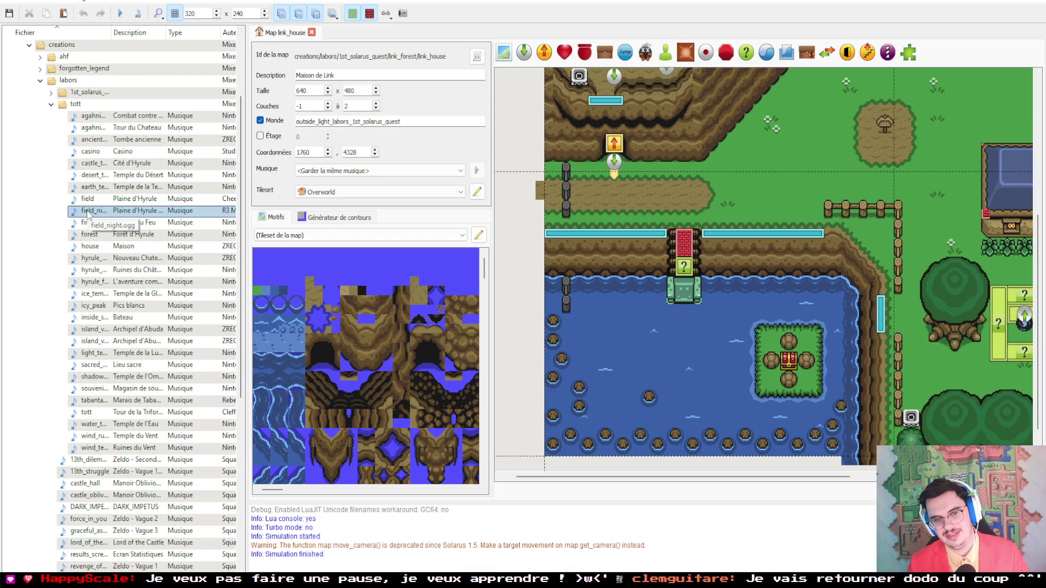
Step: Expand the 1st_solarus_quest music folder and select the house track
click(51, 92)
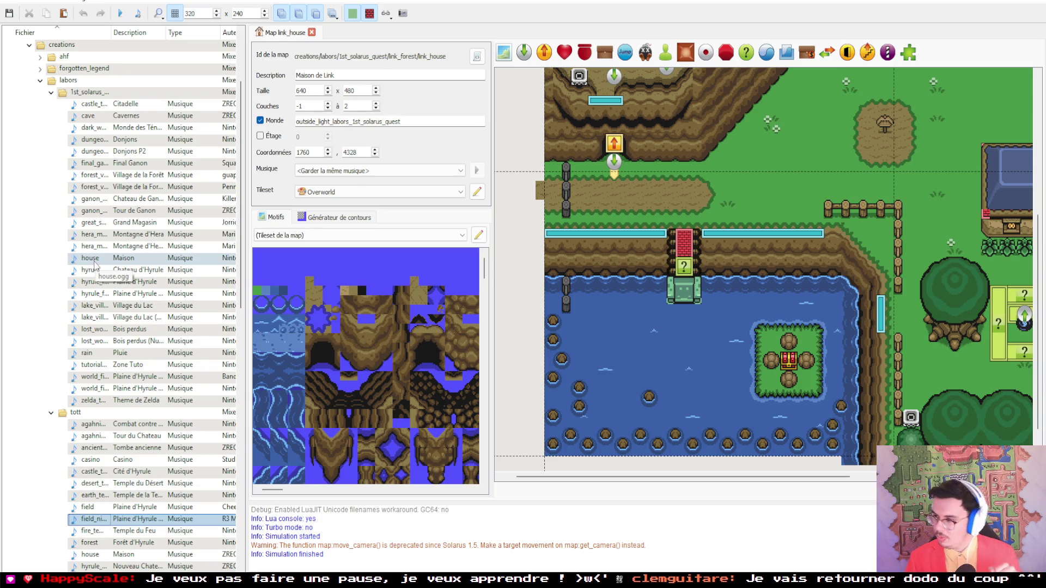
click(93, 259)
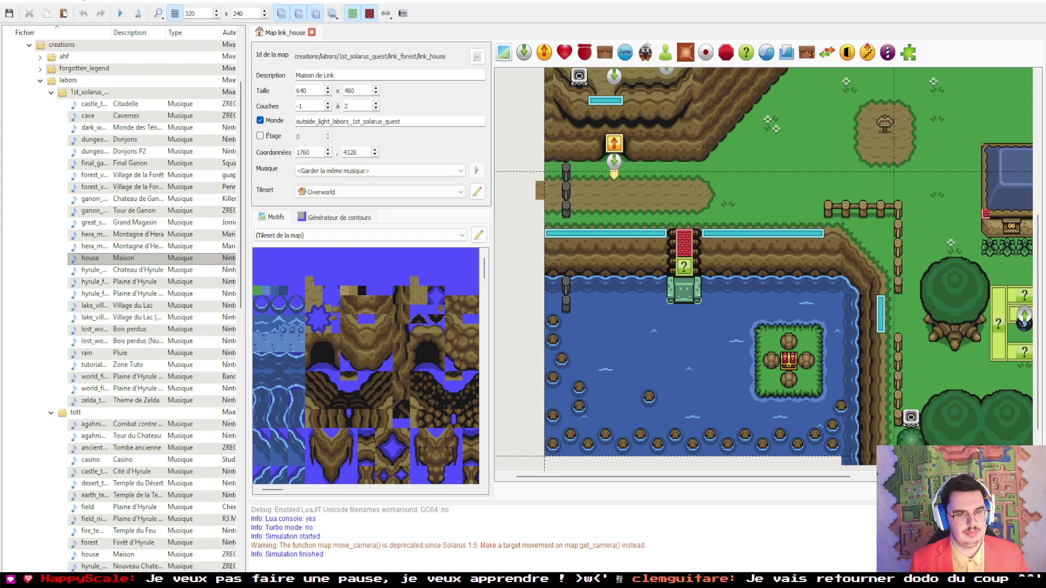
Step: Back in Solarus Quest Editor, collapse 1st_solarus_quest and select field_night under tott
key(alt+Tab)
key(alt+Tab)
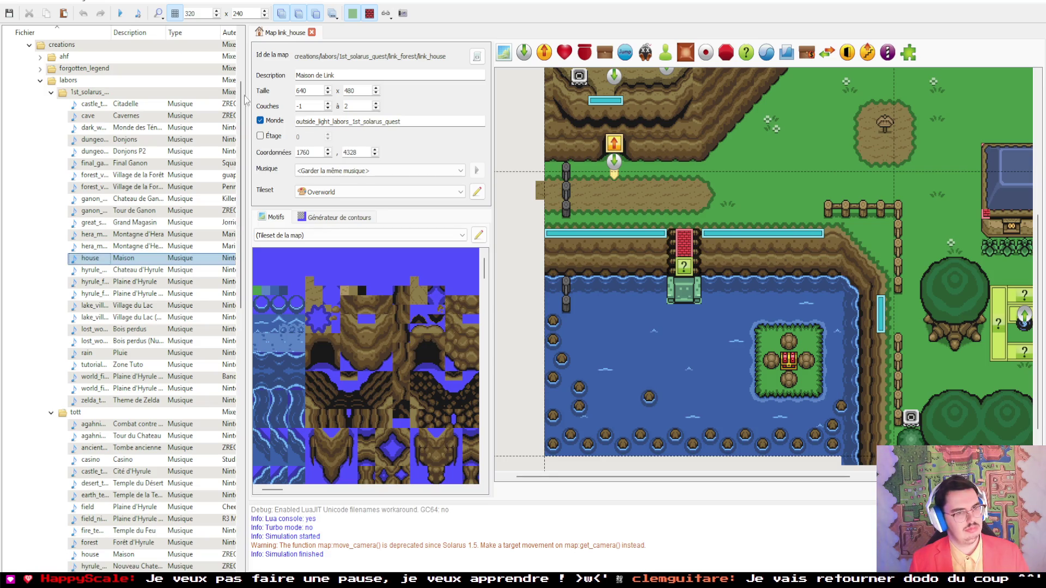
click(52, 92)
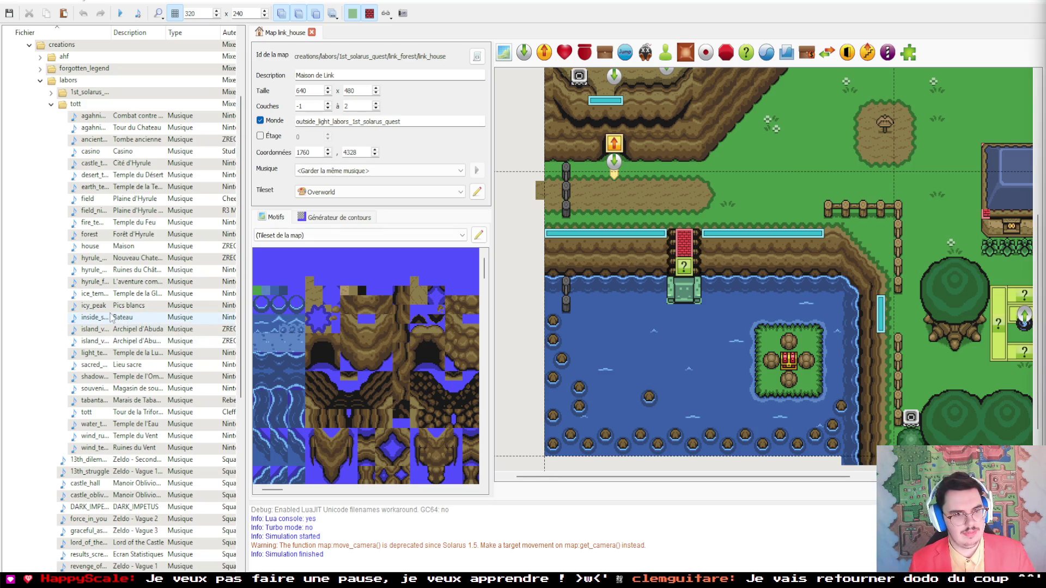
click(90, 210)
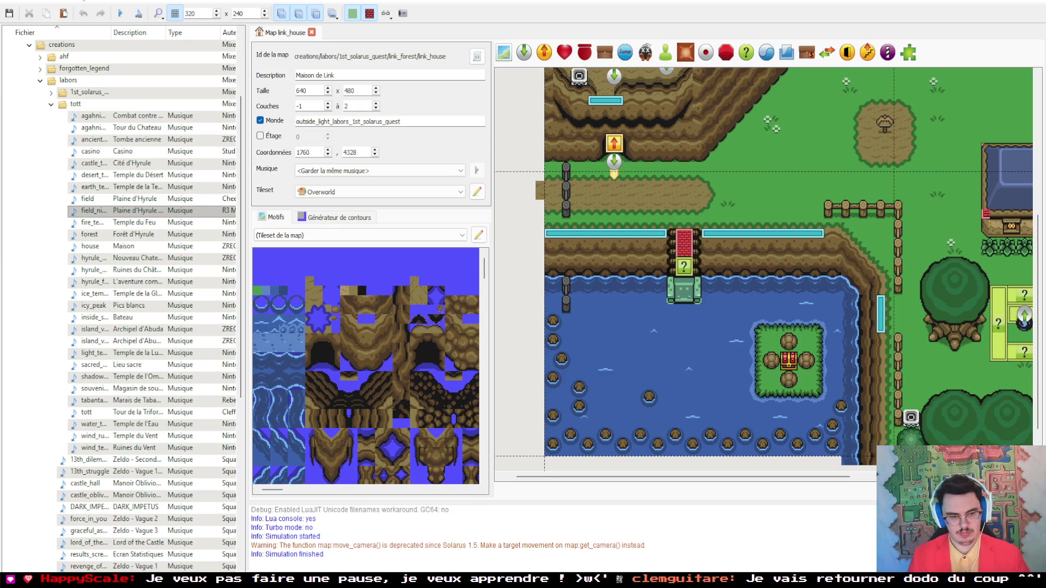
click(146, 210)
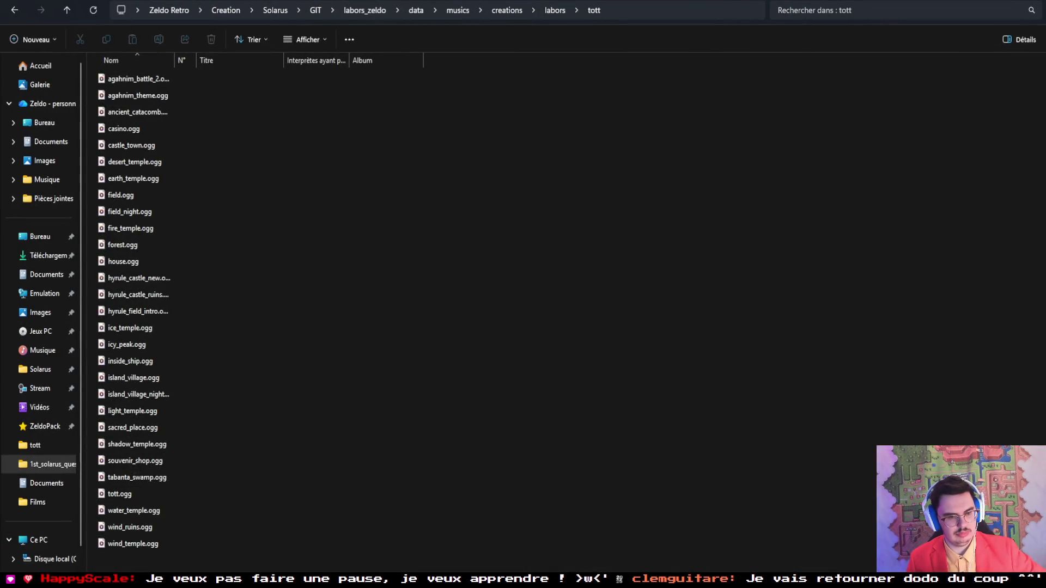
key(alt+Tab)
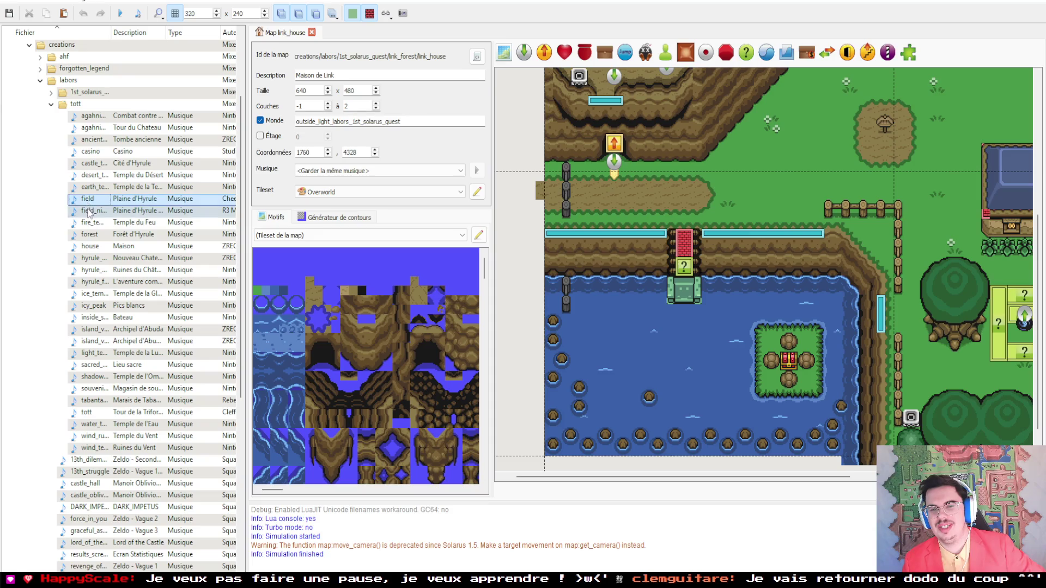
click(511, 267)
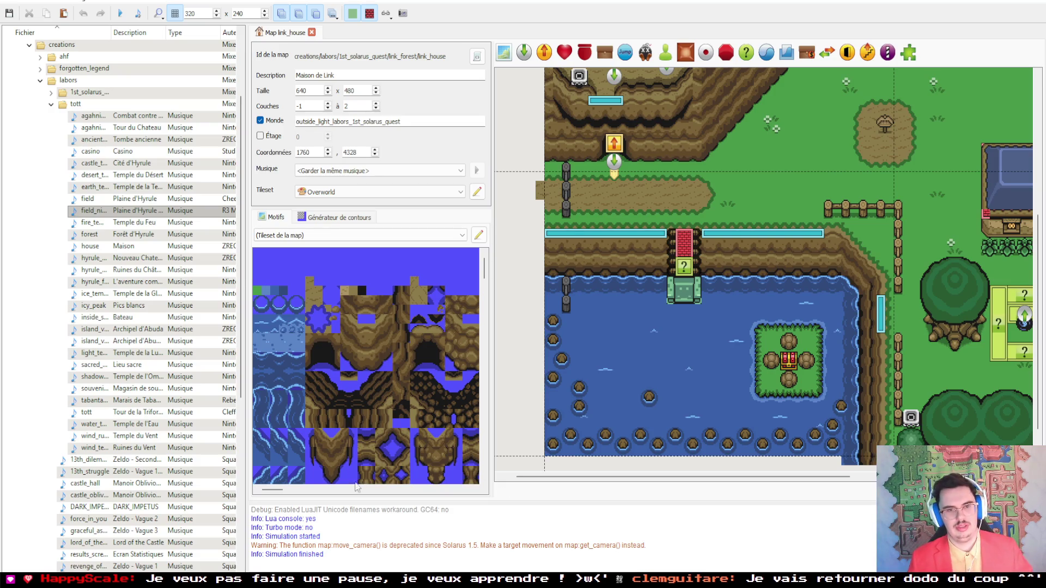
Step: Close the house track and drag casino.ogg from the tott music folder into the empty Audacity project
key(alt+Tab)
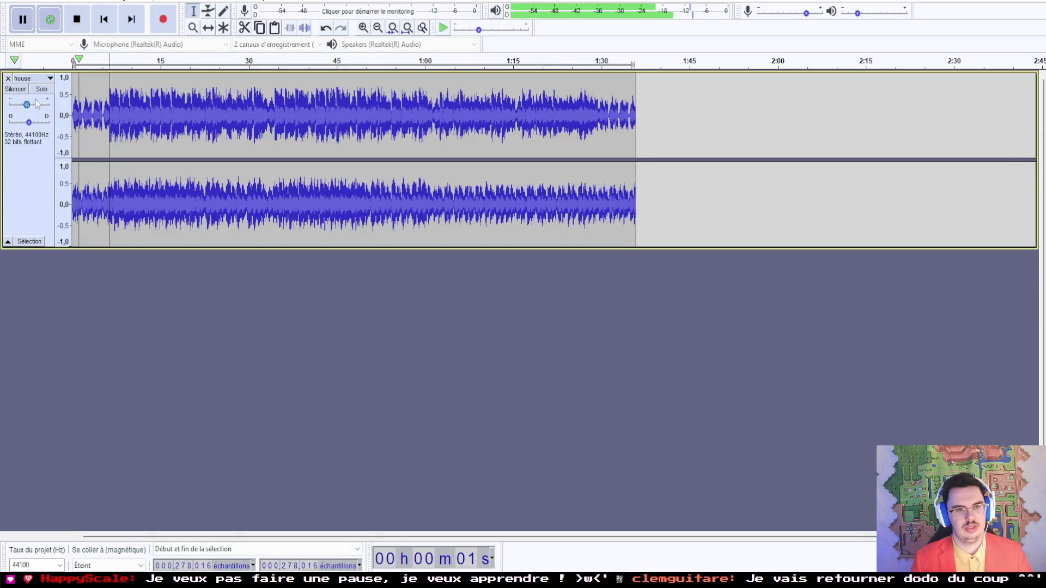
click(8, 78)
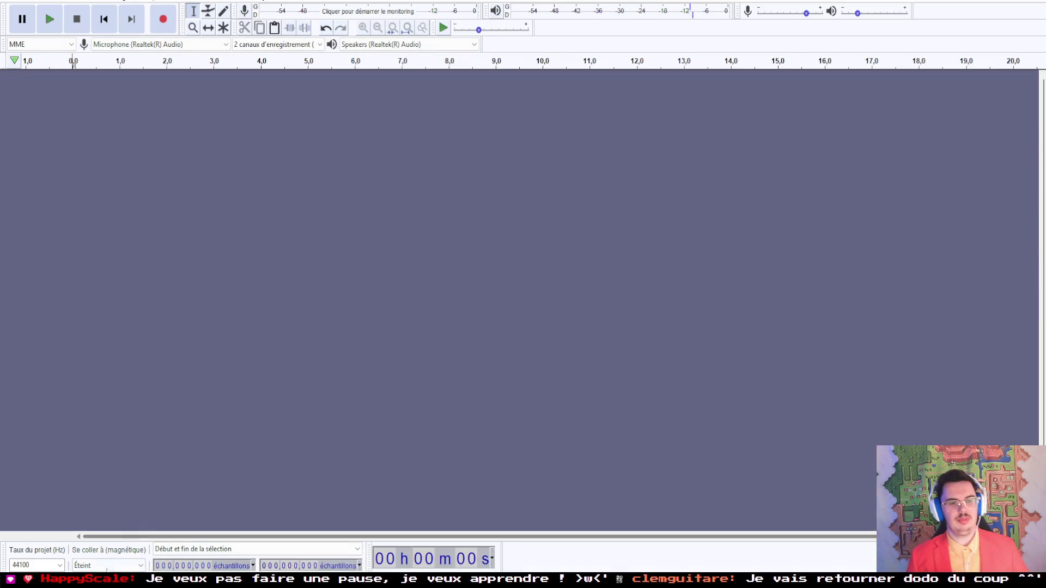
key(alt+Tab)
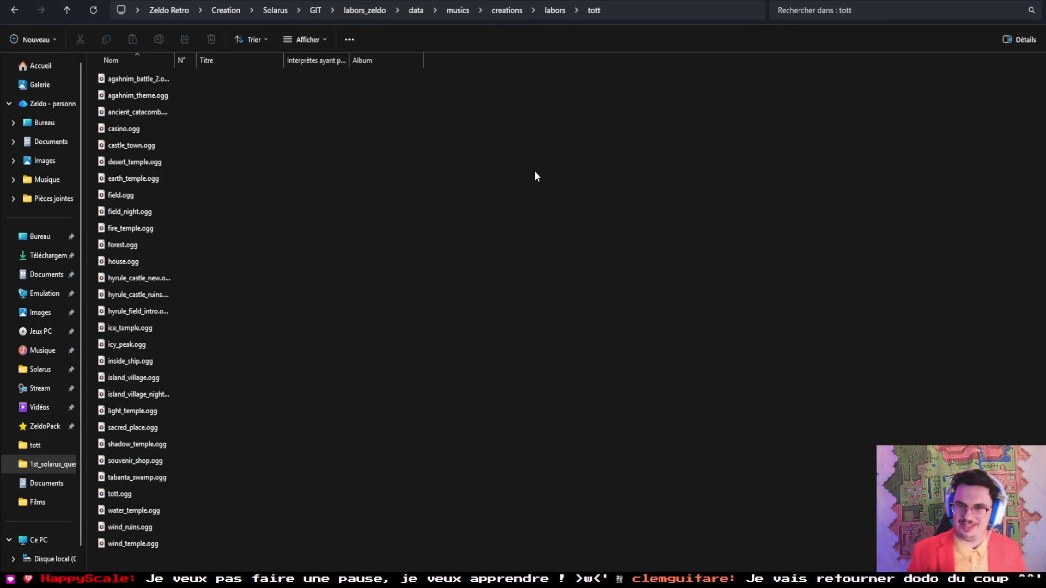
click(128, 133)
mouse_move(123, 129)
mouse_down()
mouse_move(315, 447)
mouse_move(250, 573)
mouse_move(110, 272)
mouse_move(109, 227)
mouse_up()
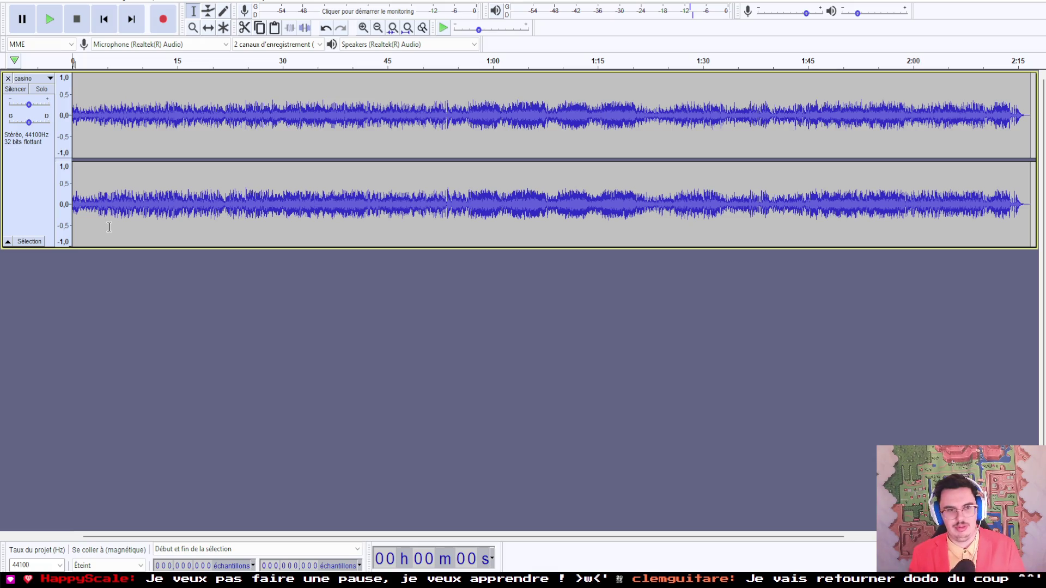
Step: Play the casino track and place the loop start cursor at about 3.8 seconds (sample 168,400)
click(55, 27)
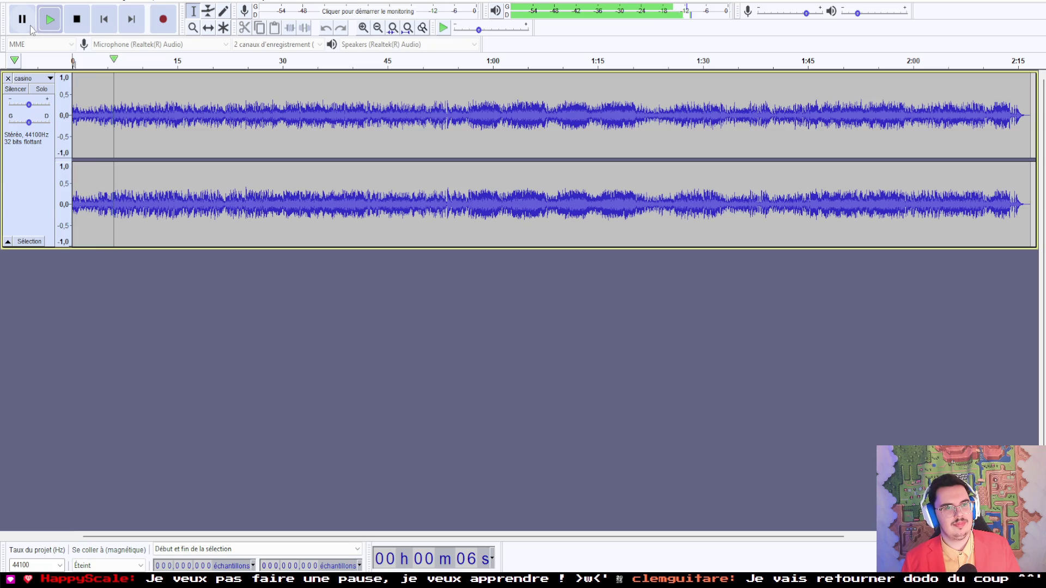
click(92, 61)
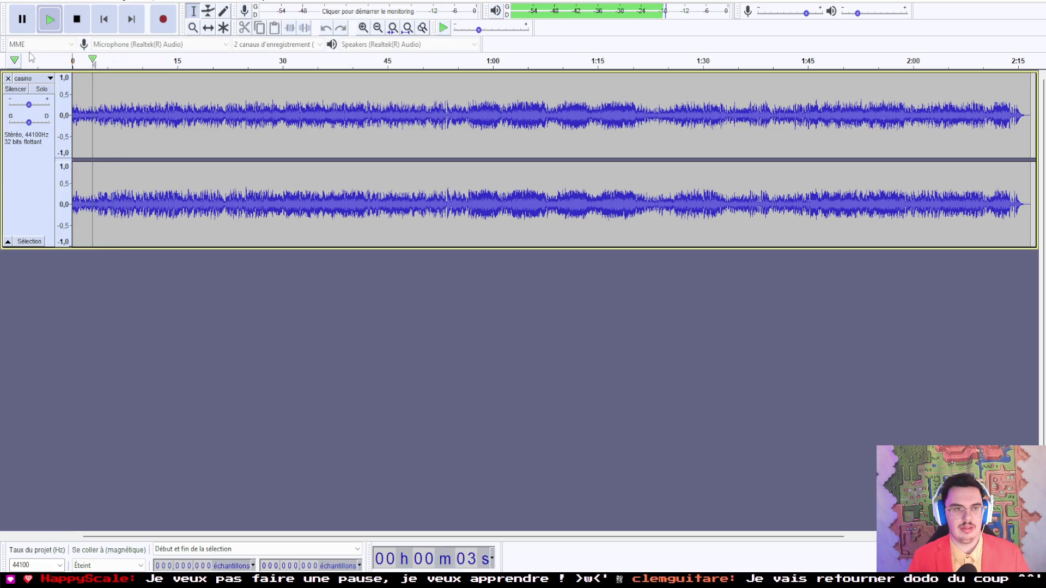
click(99, 112)
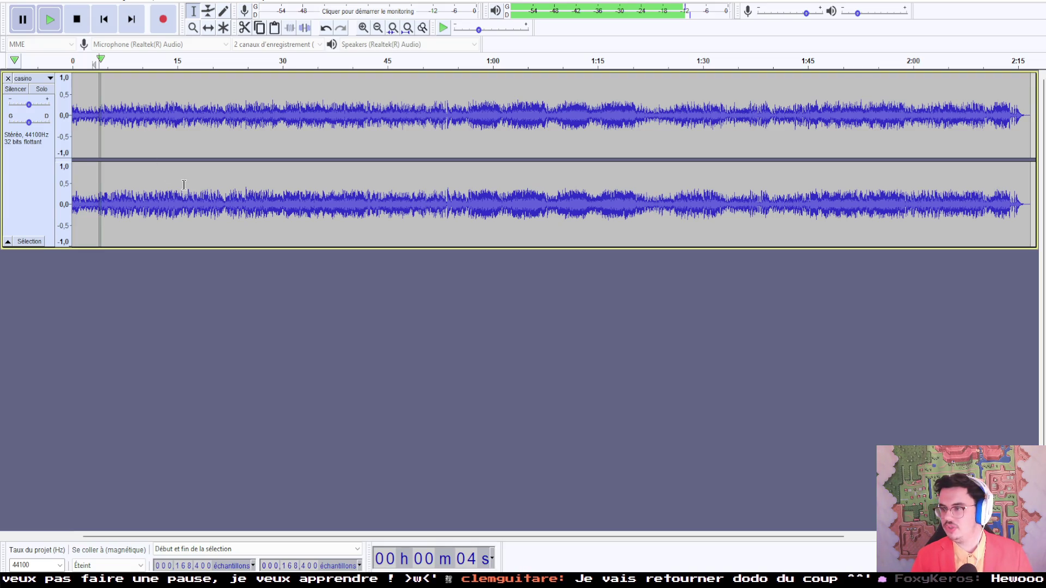
click(53, 20)
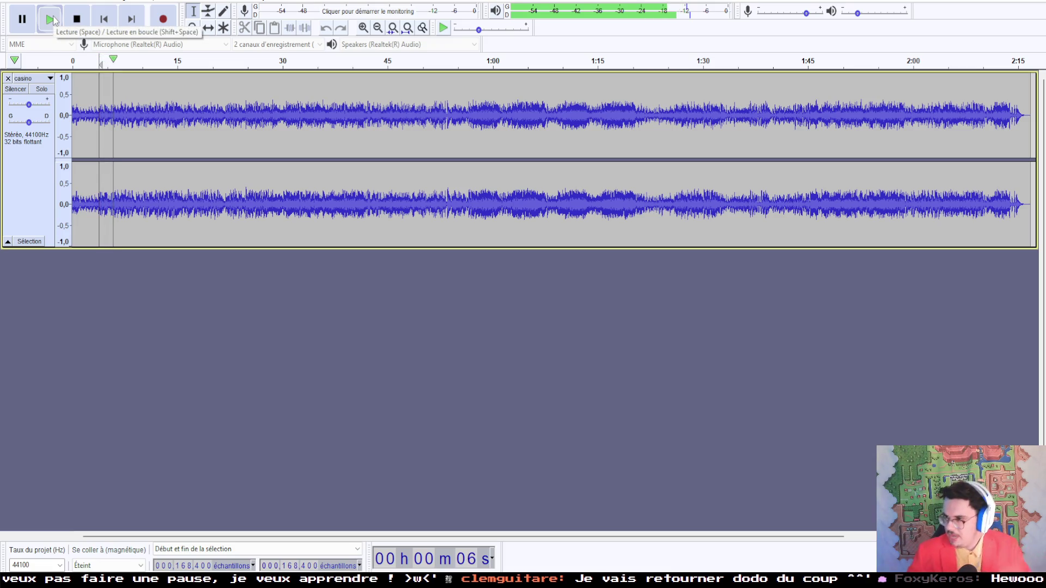
Step: Audition the casino track at points between 37 s and 1:22, then replay from the loop start
click(334, 63)
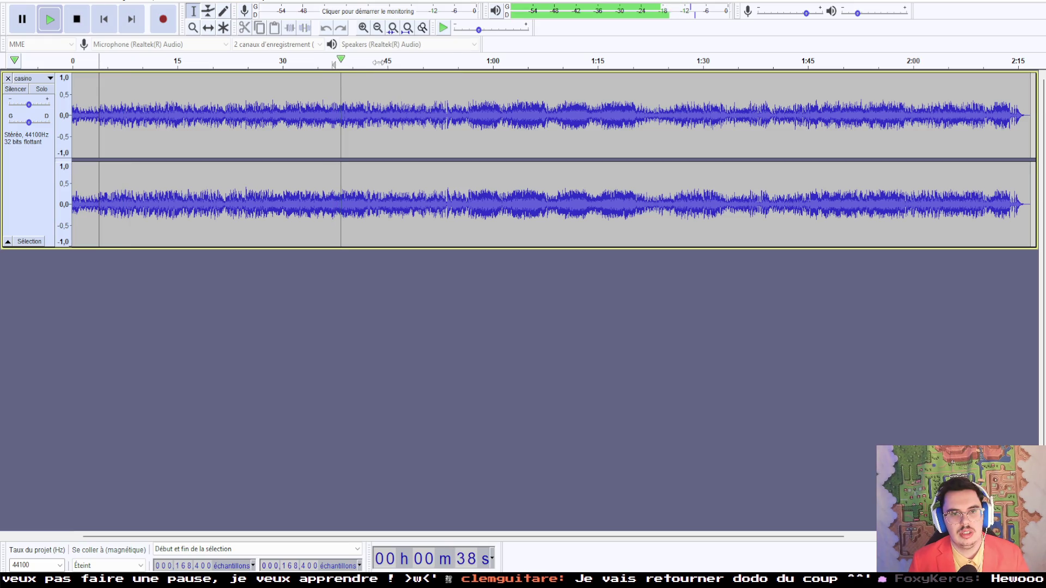
click(380, 62)
click(408, 63)
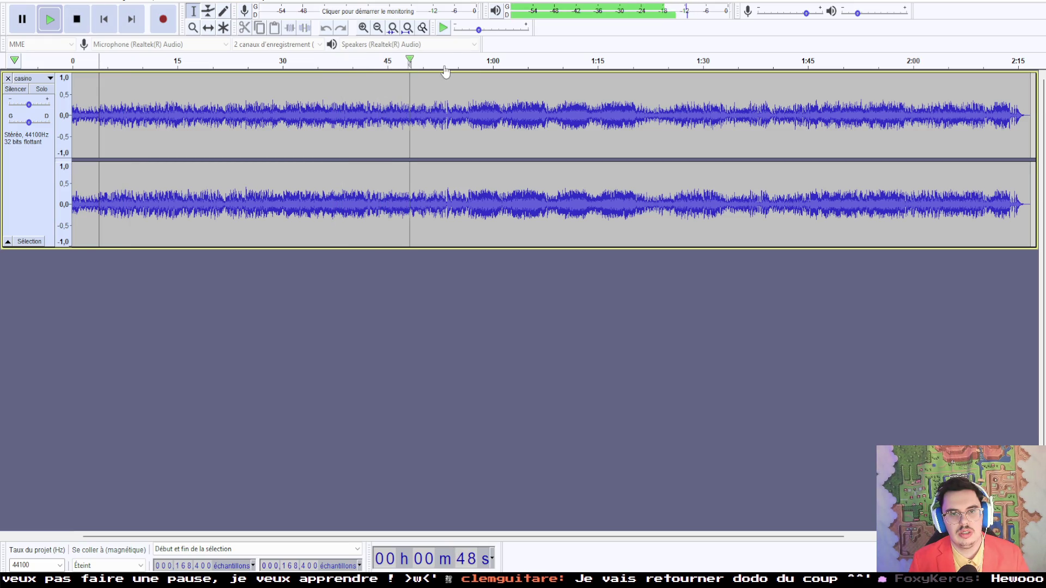
click(397, 63)
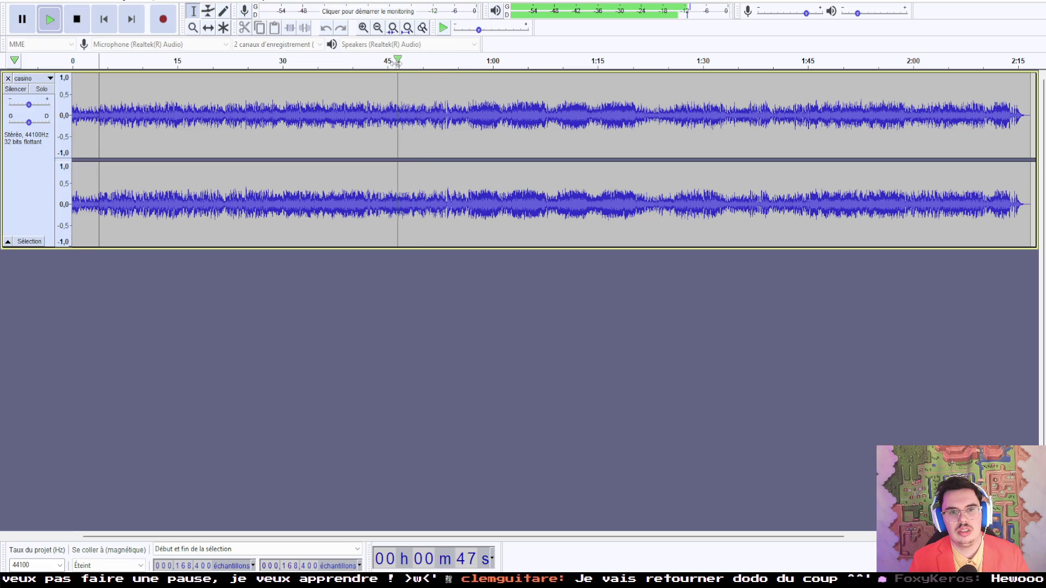
click(369, 63)
click(477, 63)
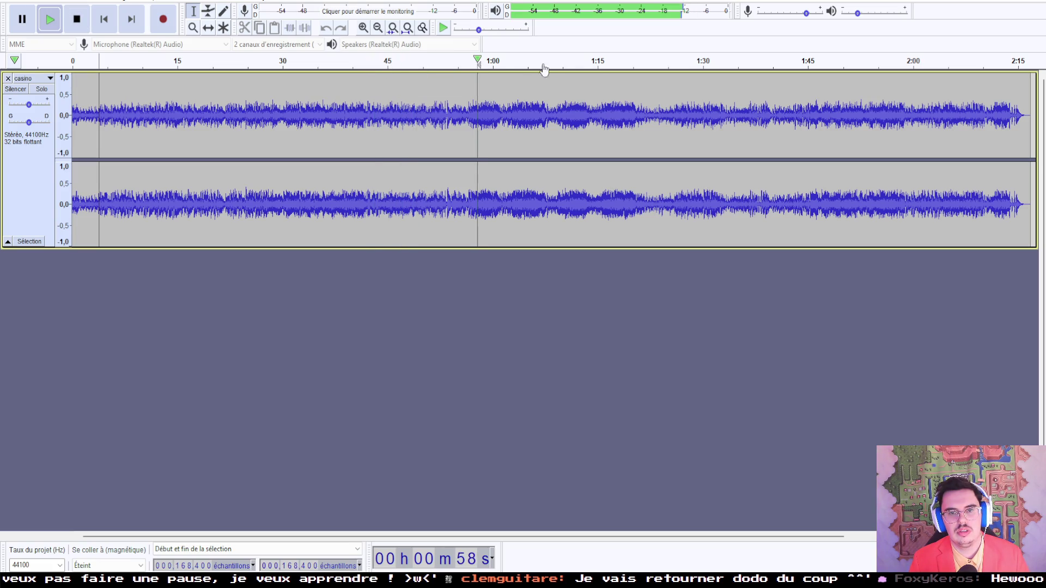
click(601, 64)
click(642, 65)
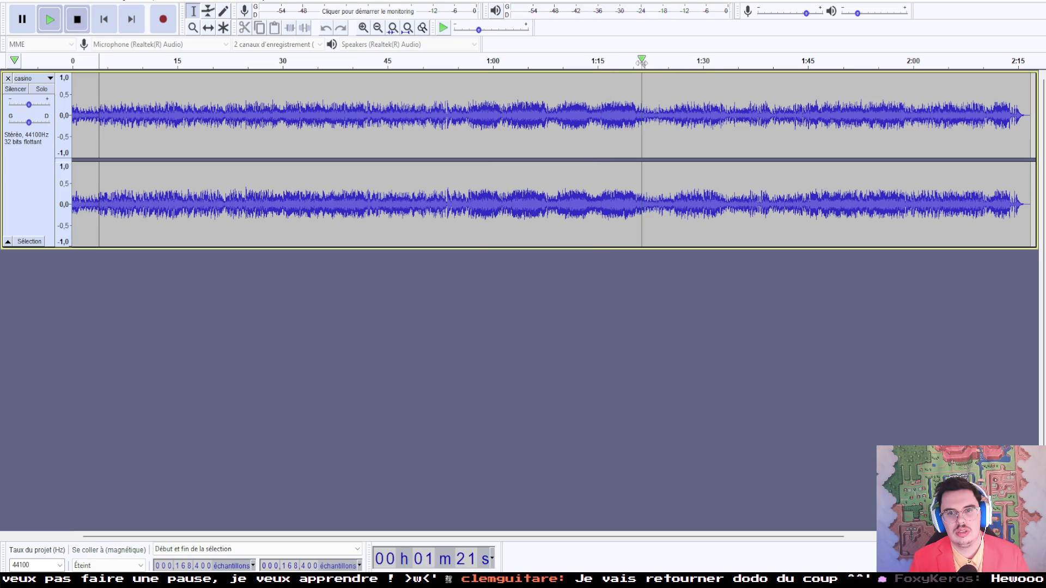
click(628, 62)
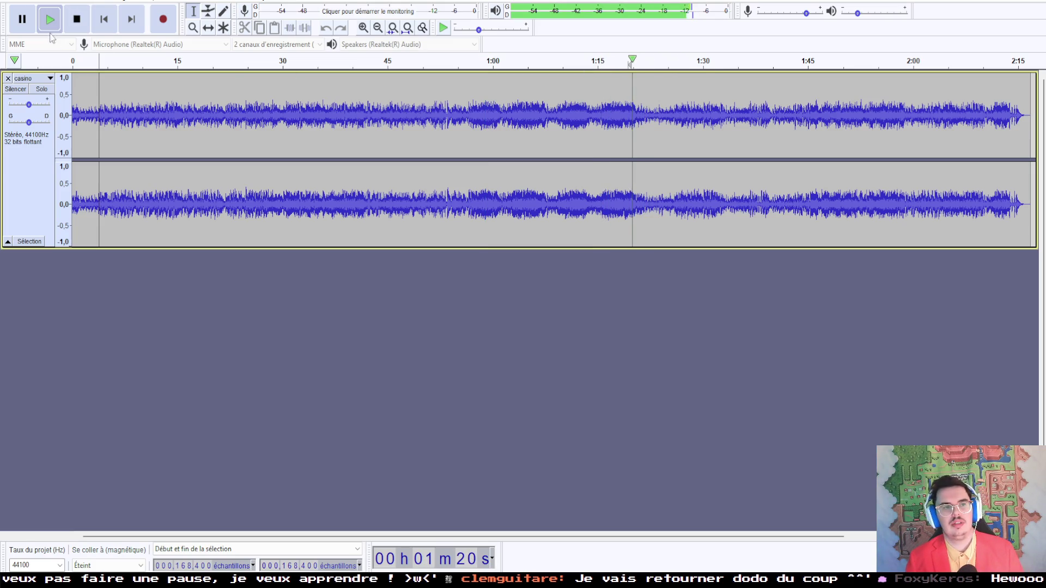
click(30, 26)
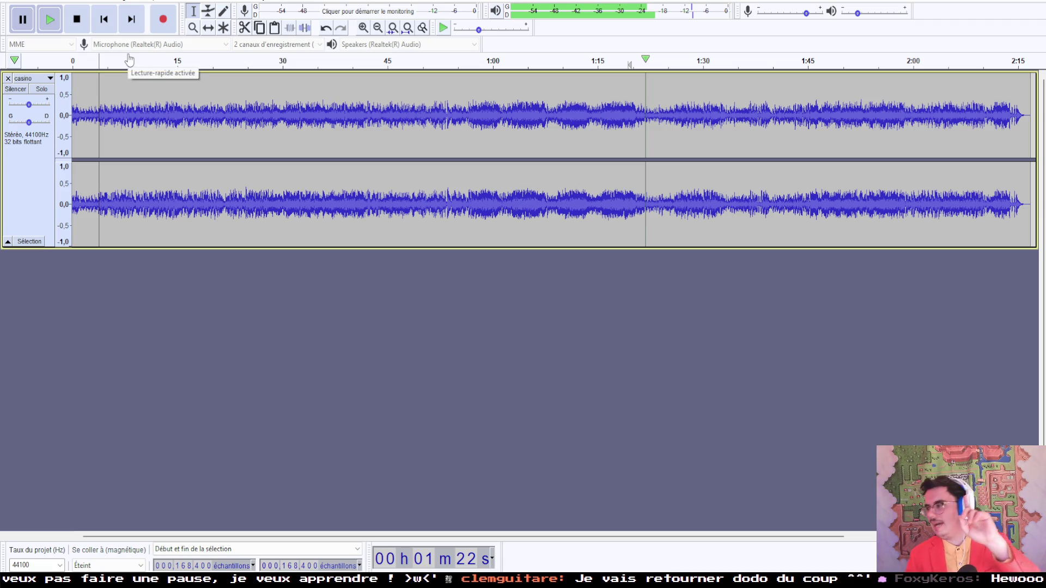
key(space)
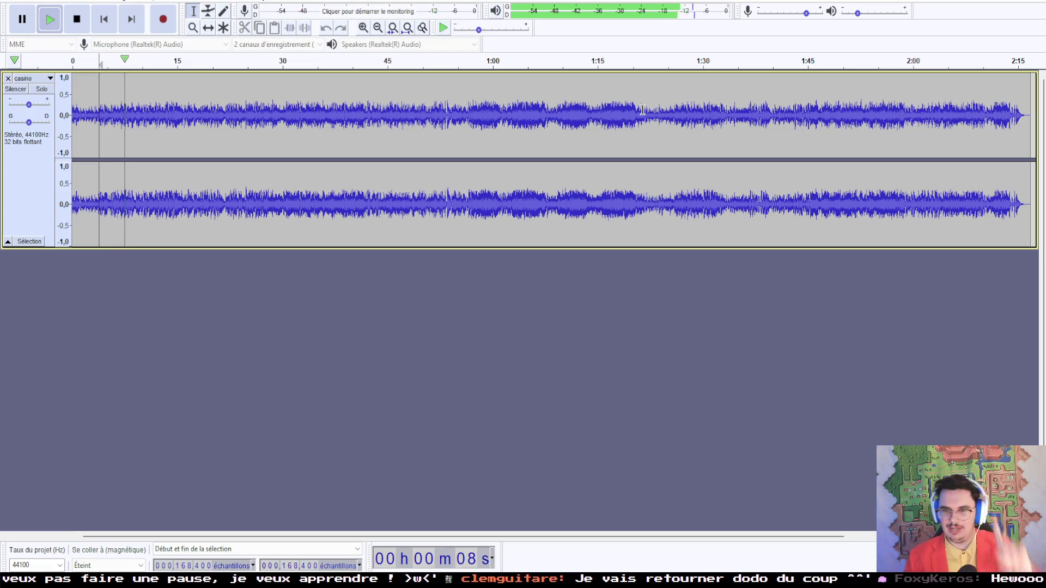
click(637, 61)
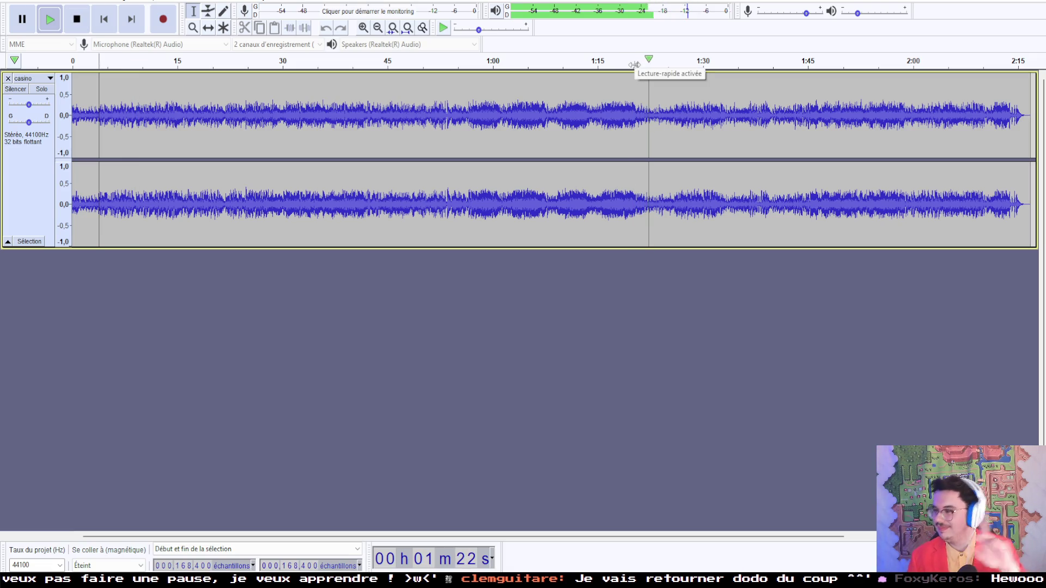
click(51, 22)
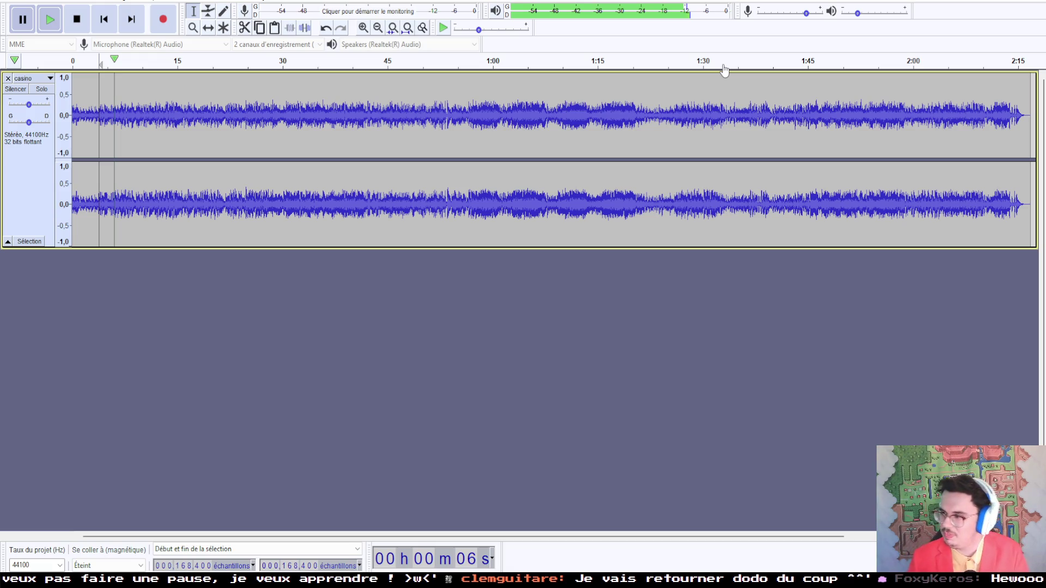
click(675, 61)
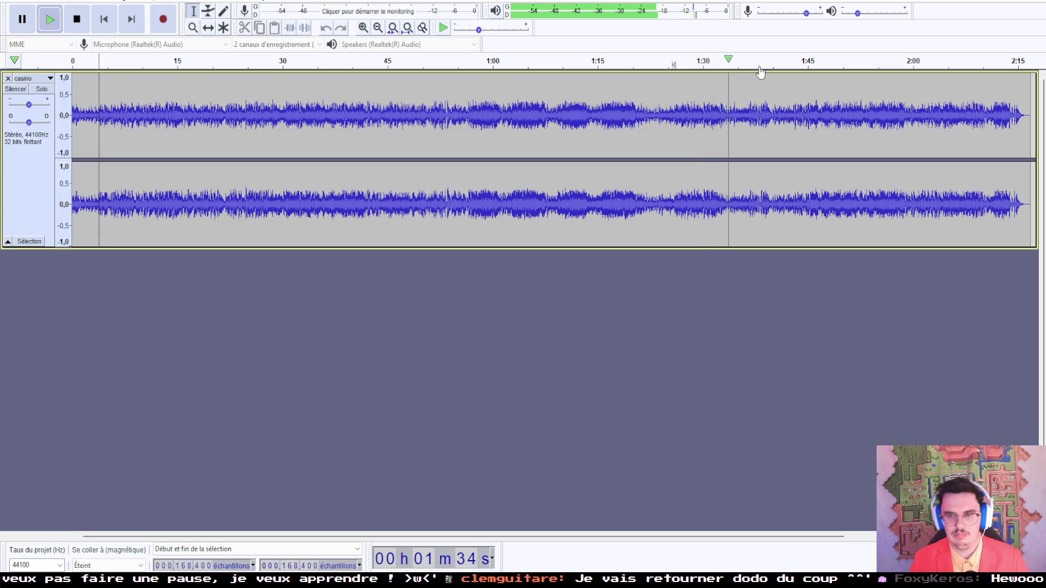
click(898, 62)
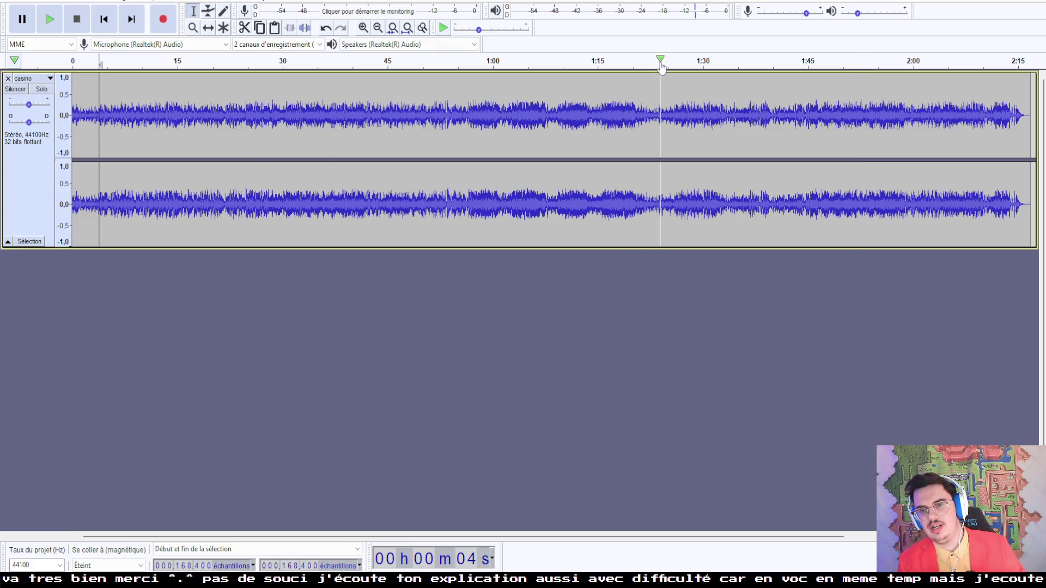
click(860, 74)
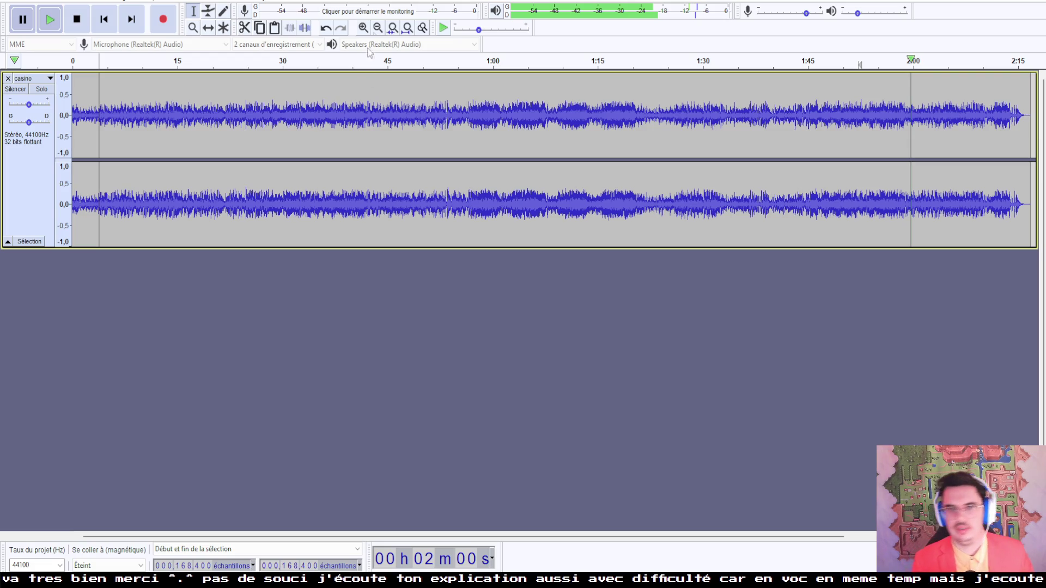
Step: Add a new tag row named LOOPSTART in the metadata tags editor and confirm it
click(39, 3)
click(60, 169)
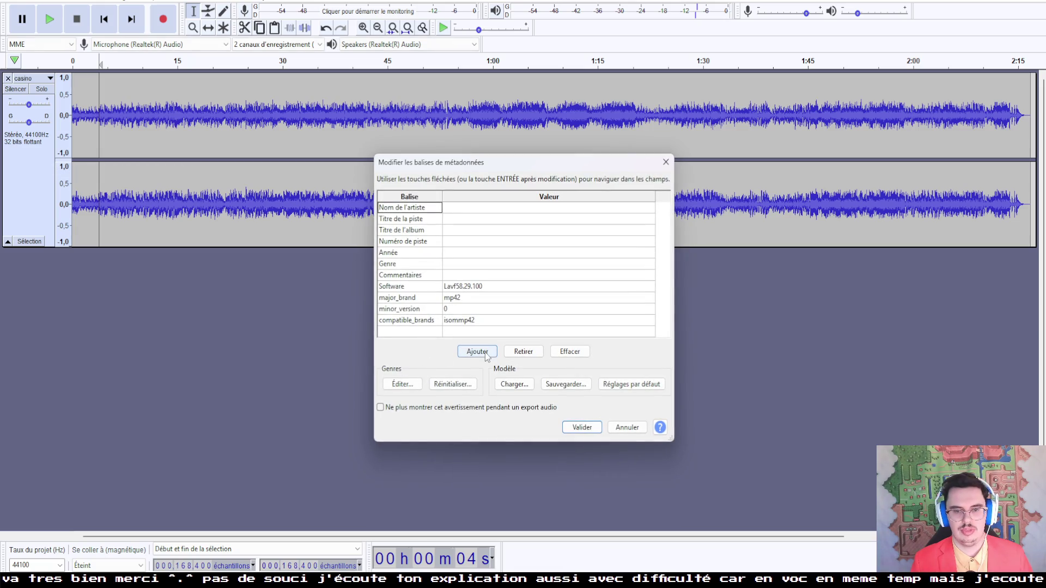
click(477, 351)
click(419, 316)
text(LOOPSTART)
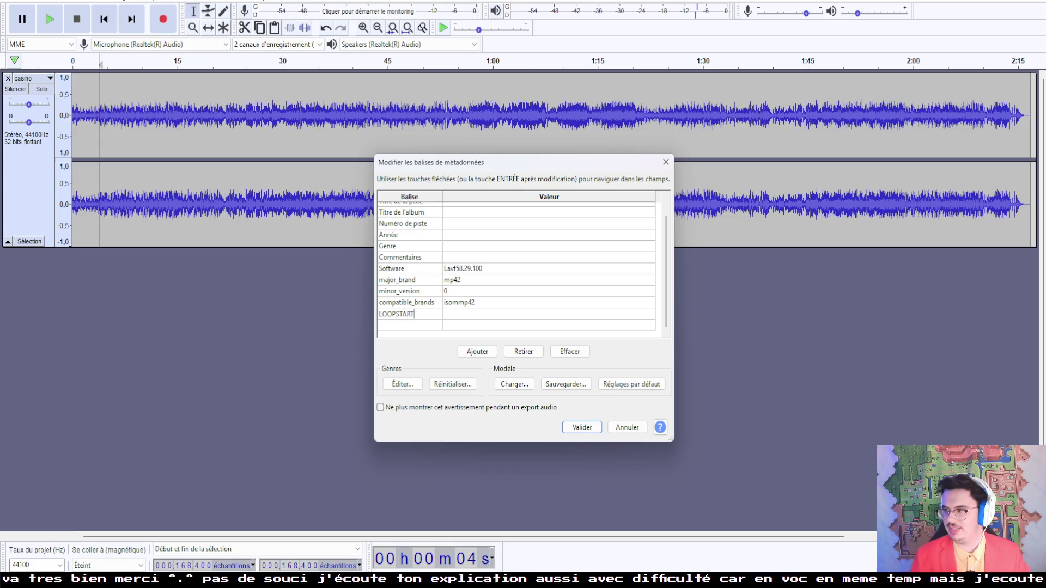
click(581, 428)
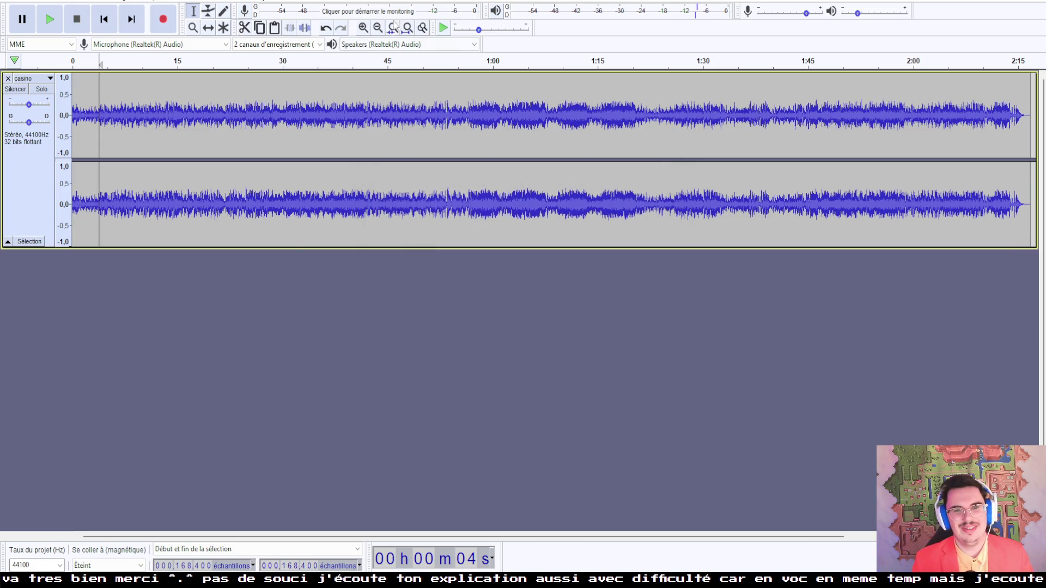
Step: Zoom in near 4 s and place the loop start at sample 165,608
click(363, 28)
click(363, 28)
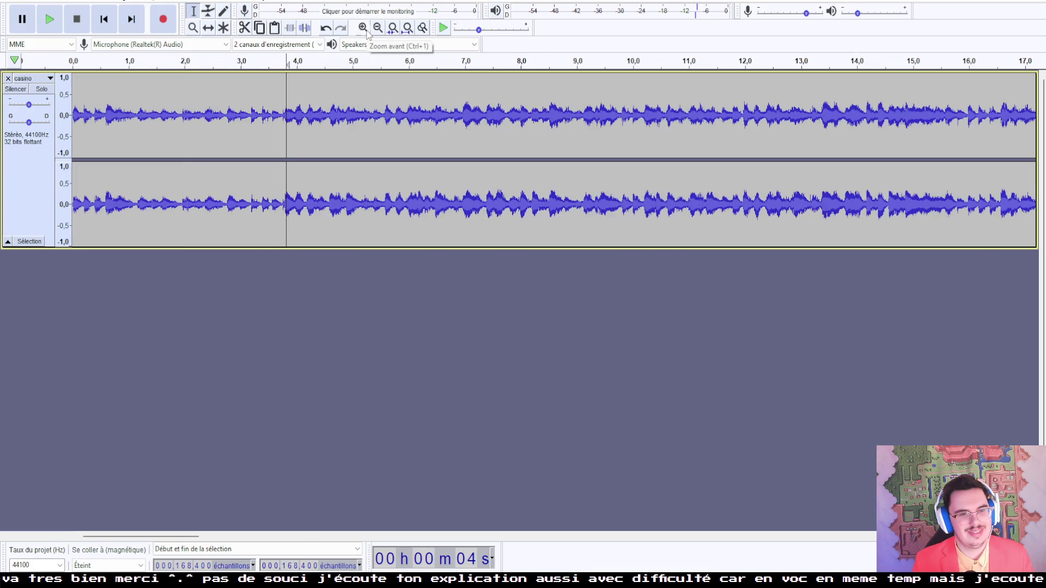
click(367, 33)
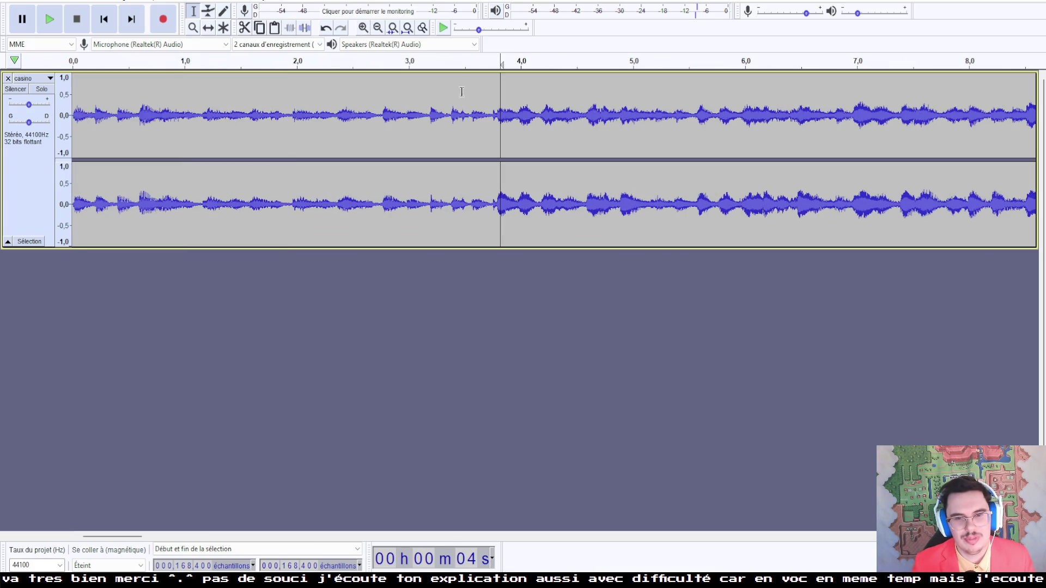
click(493, 118)
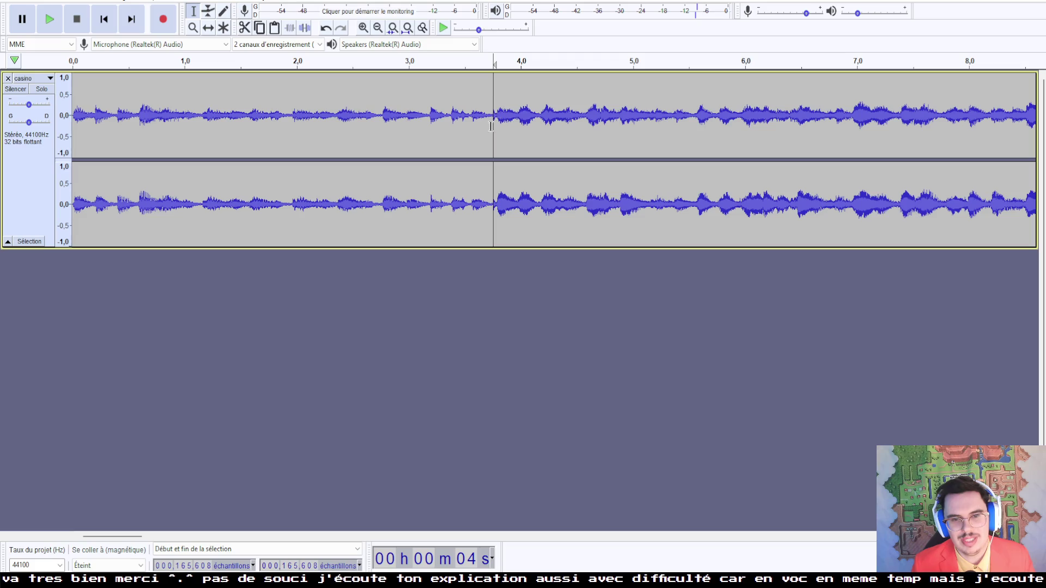
Step: Listen to the transition from about 1.6 s, replaying it from the loop start before stopping
click(252, 63)
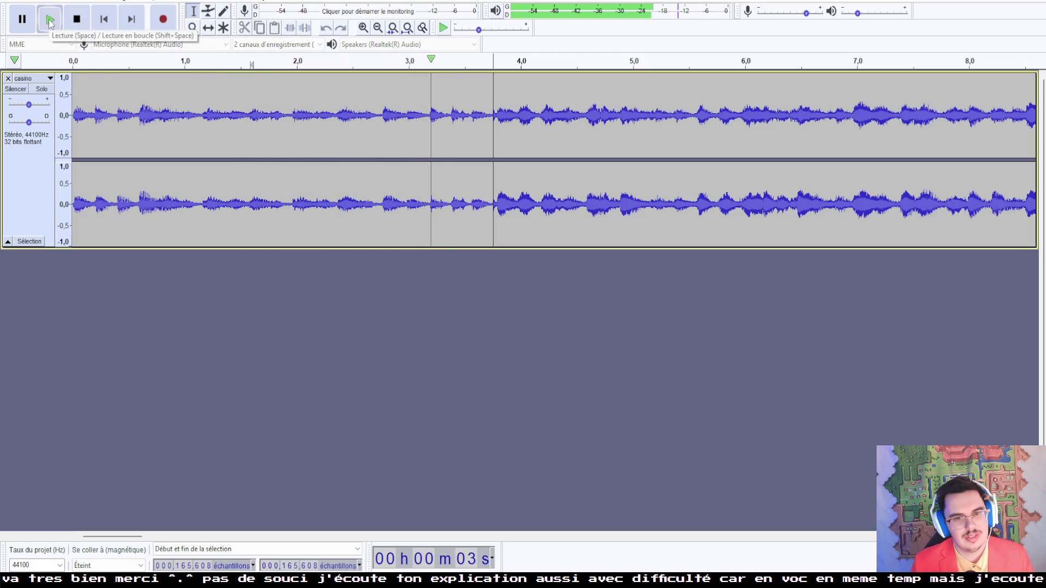
click(50, 22)
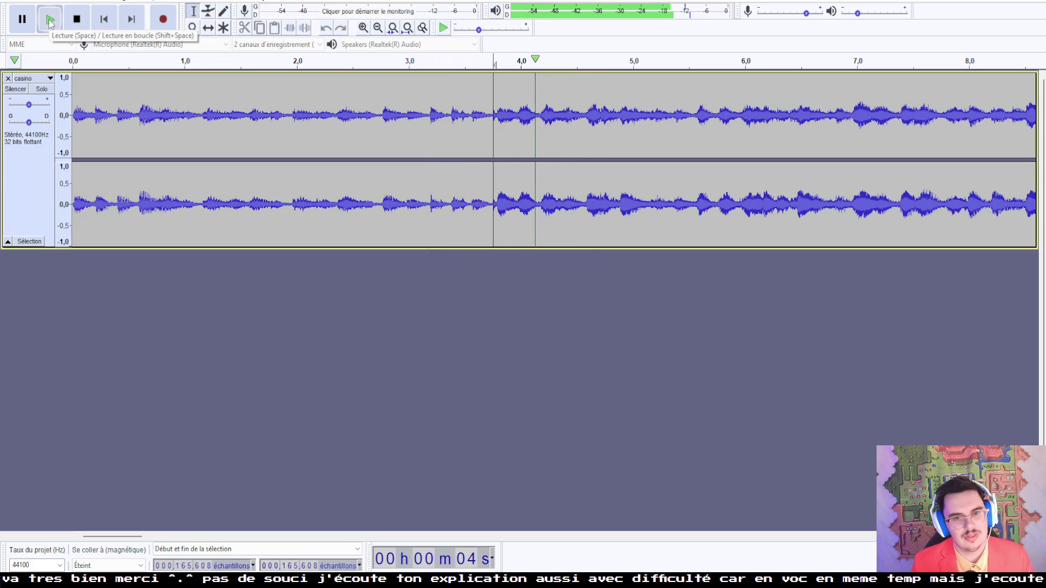
click(50, 22)
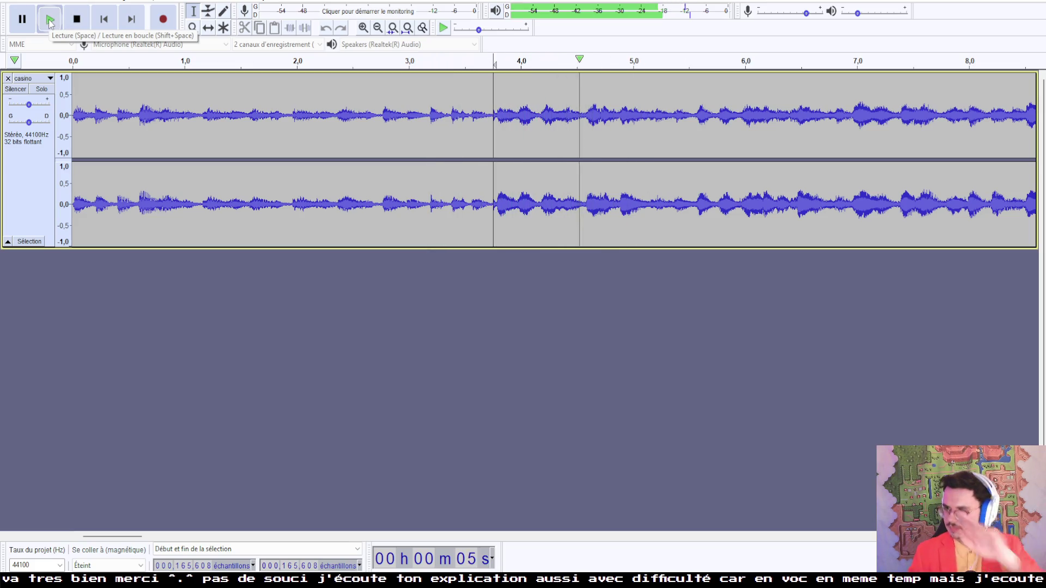
click(49, 22)
click(50, 21)
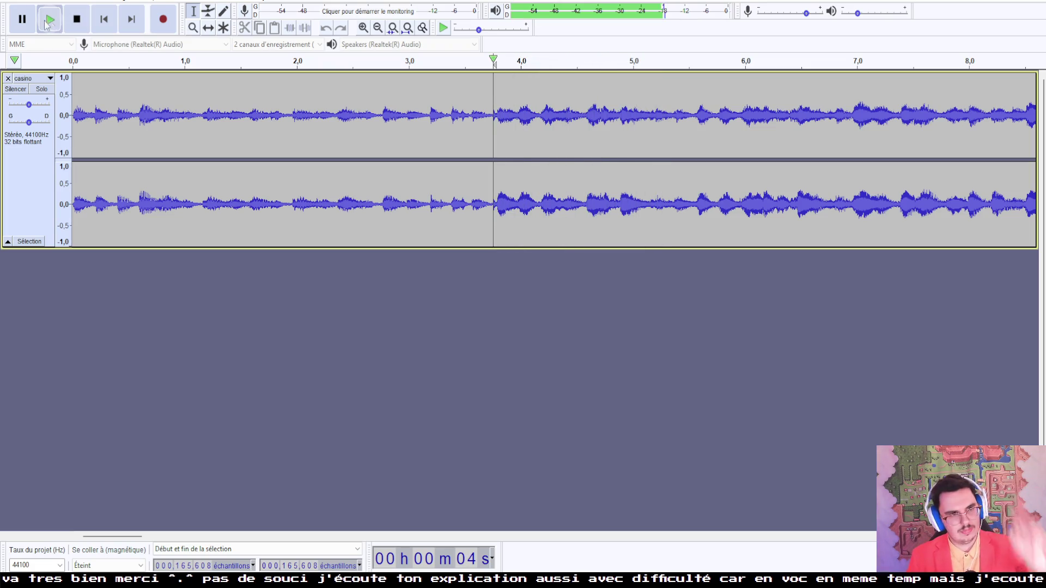
click(22, 19)
click(24, 2)
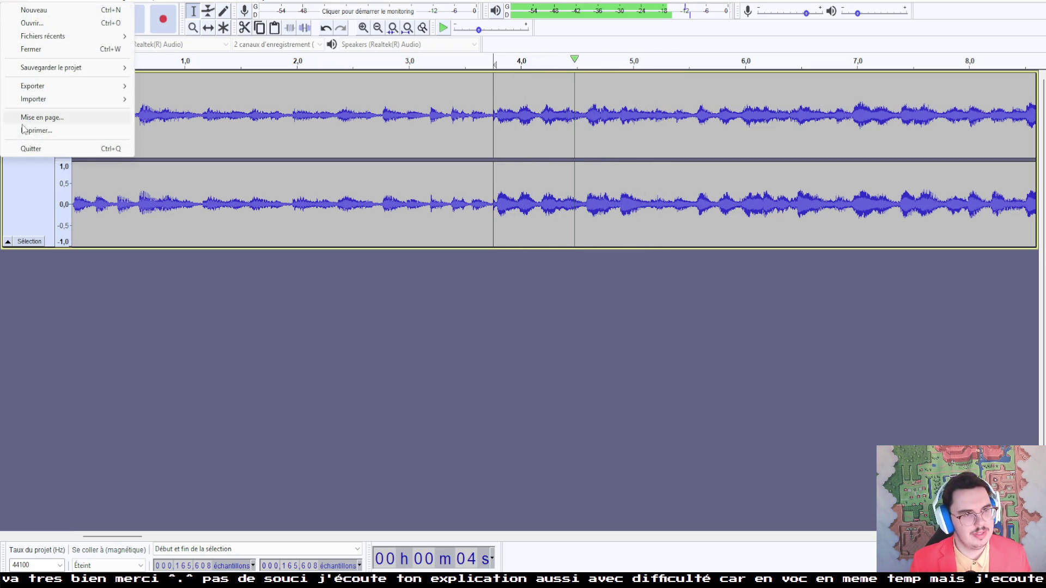
Step: Enter 165608 as the LOOPSTART tag value in the metadata editor and confirm
mouse_move(32, 99)
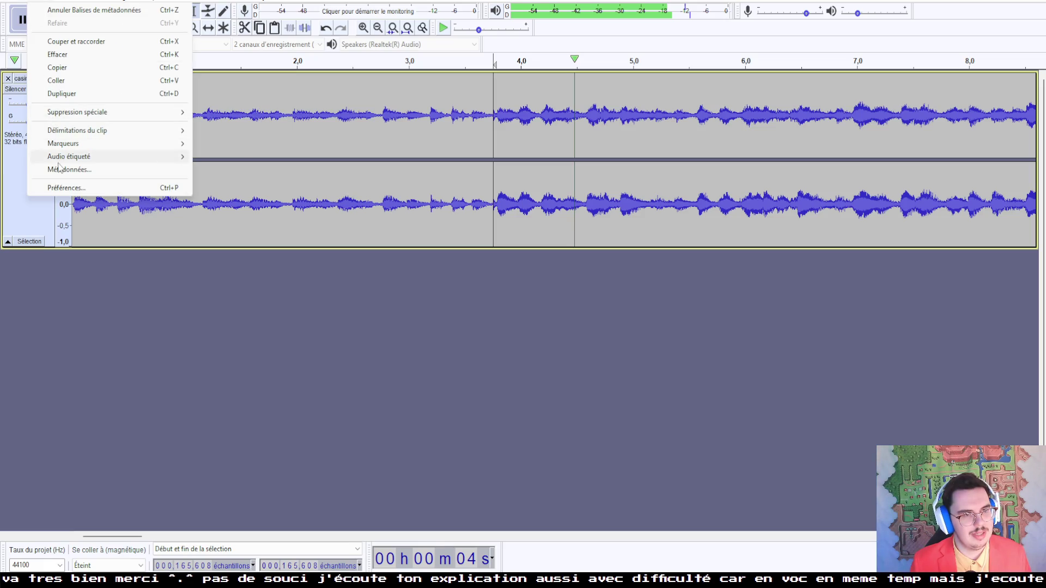
click(61, 170)
click(472, 332)
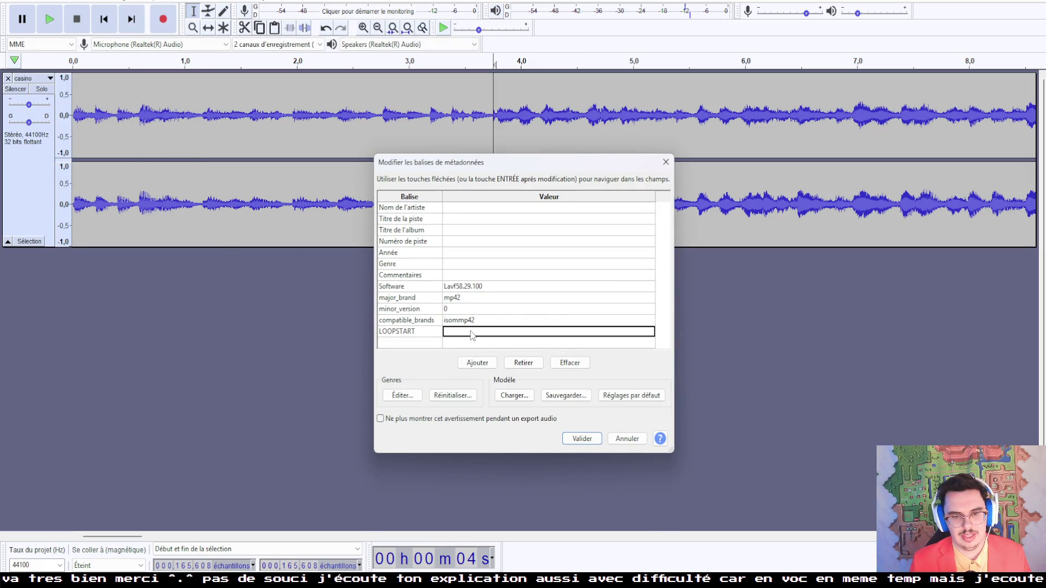
click(472, 333)
text(165608)
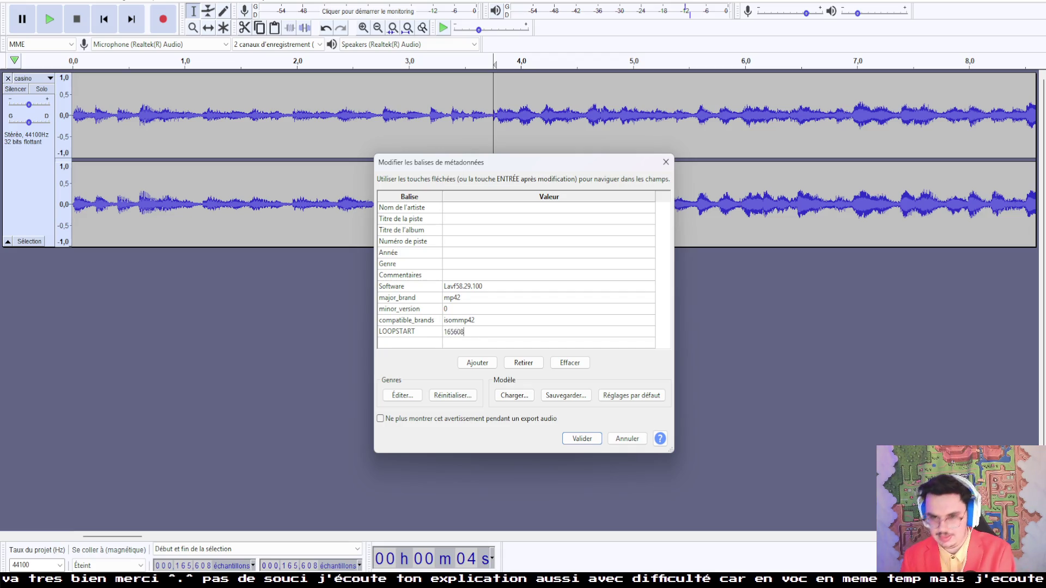
click(577, 439)
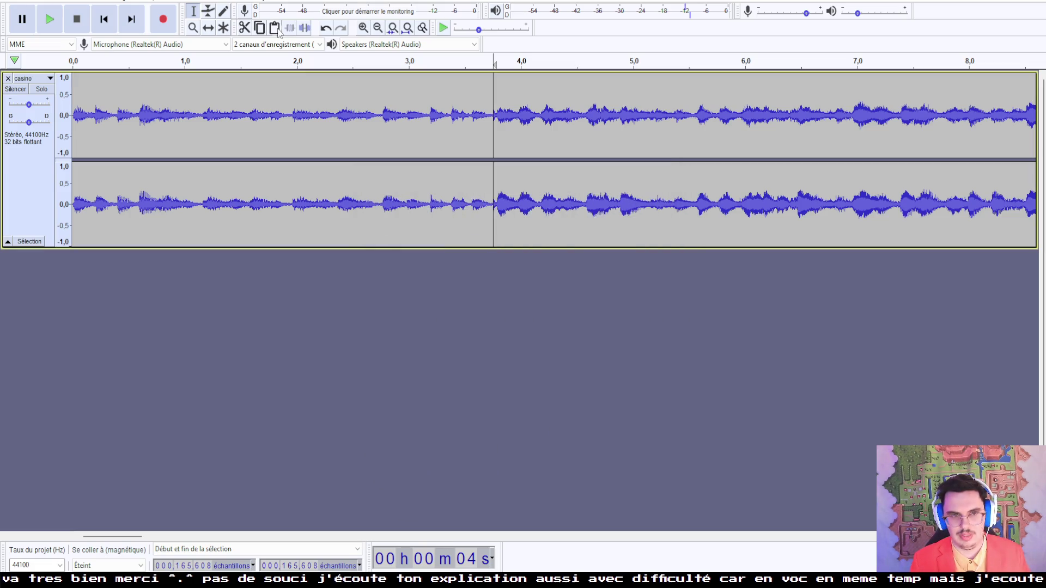
Step: Zoom out to the track's end and listen from around 1:55 to find the loop end
click(378, 28)
click(378, 28)
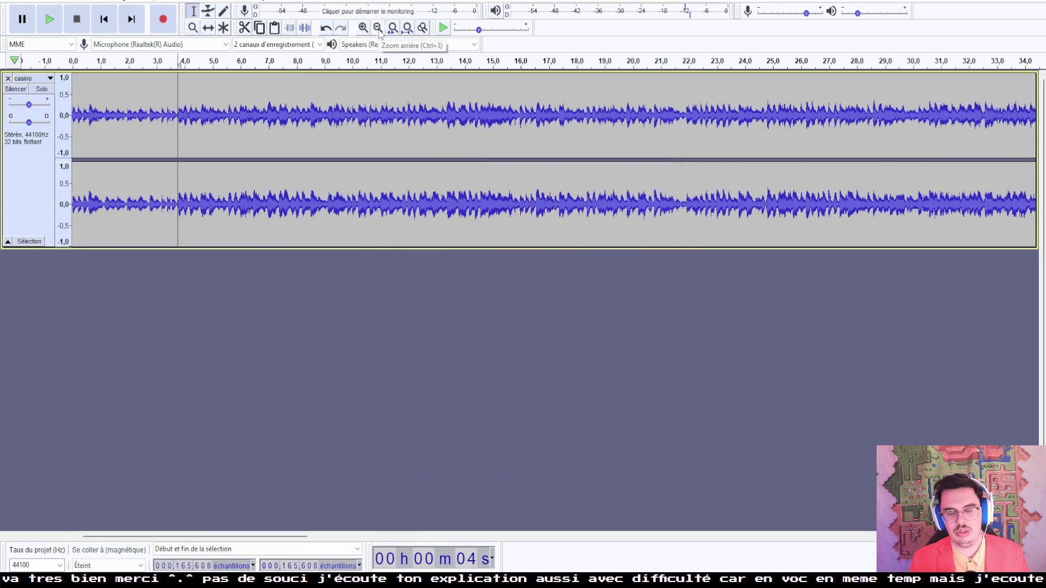
click(378, 27)
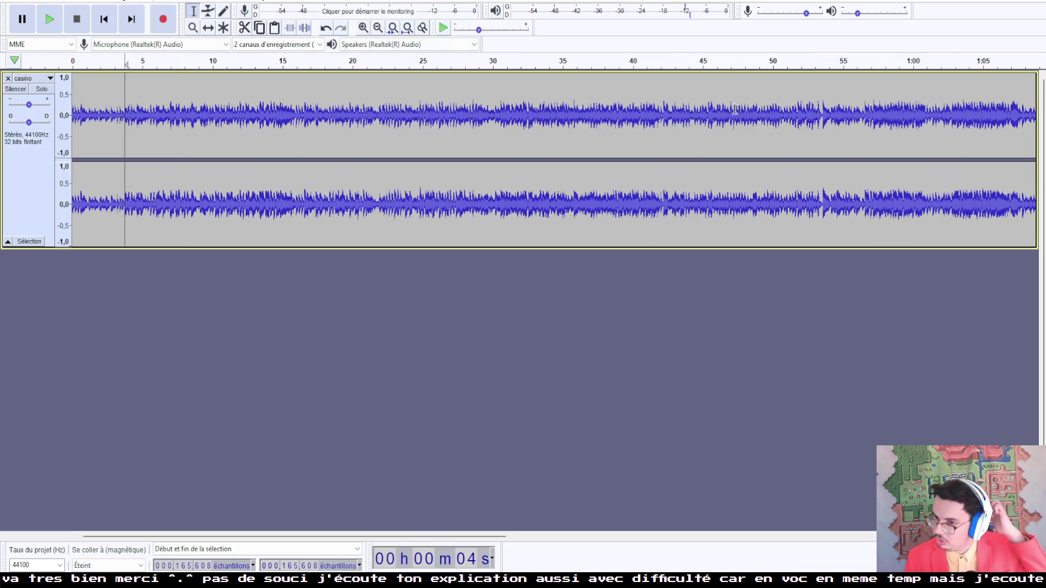
drag(294, 537, 764, 536)
drag(927, 536, 981, 536)
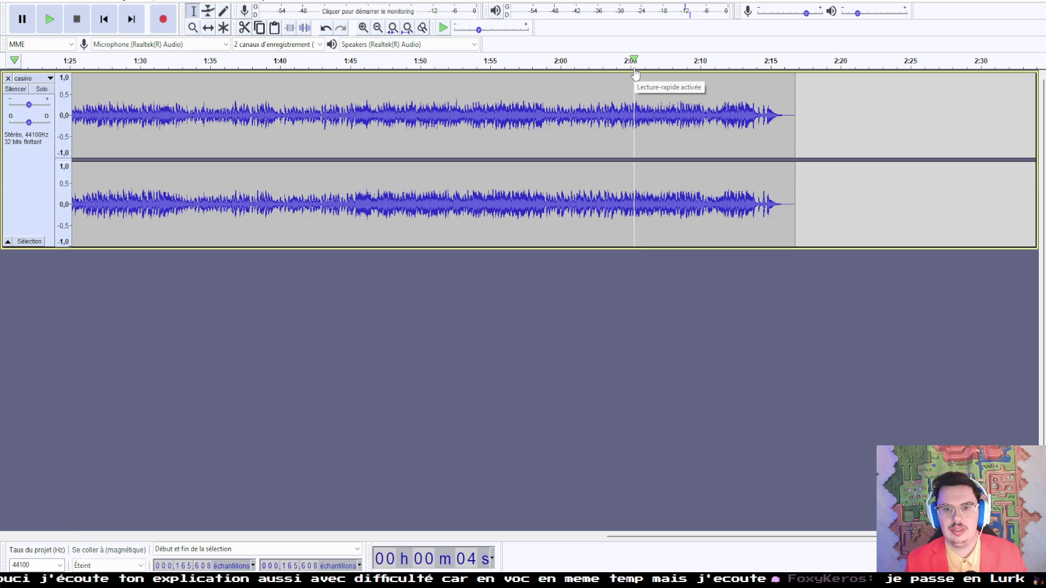
click(637, 64)
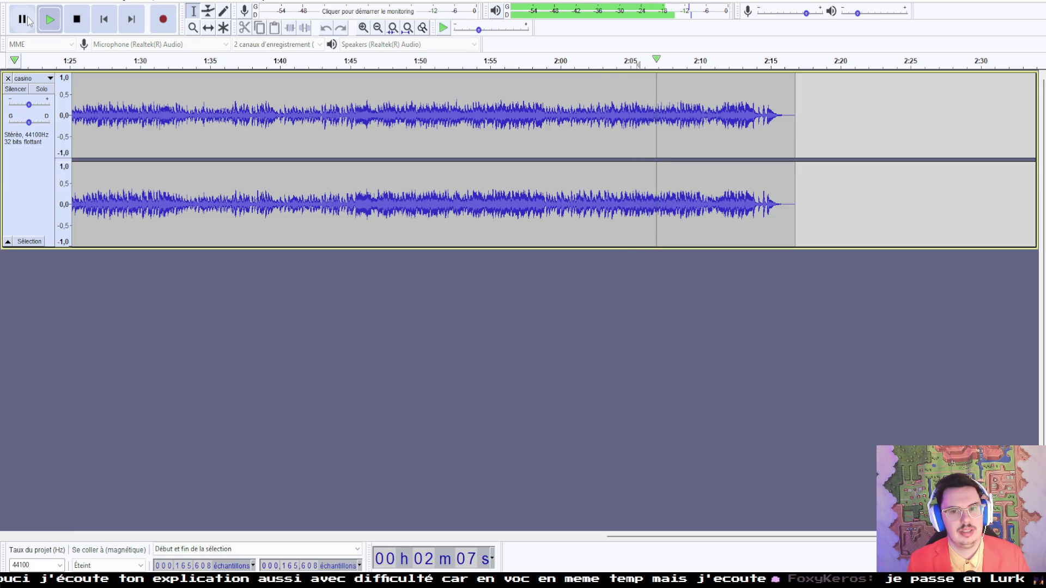
click(488, 63)
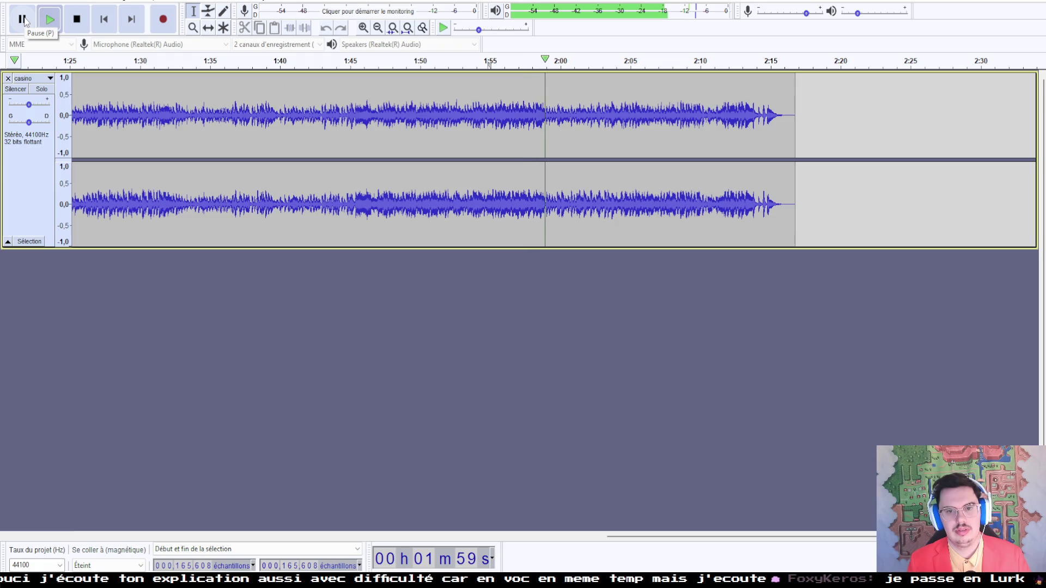
click(24, 20)
Step: Place the edit point at about 1:59 and zoom in to check it by ear
click(546, 118)
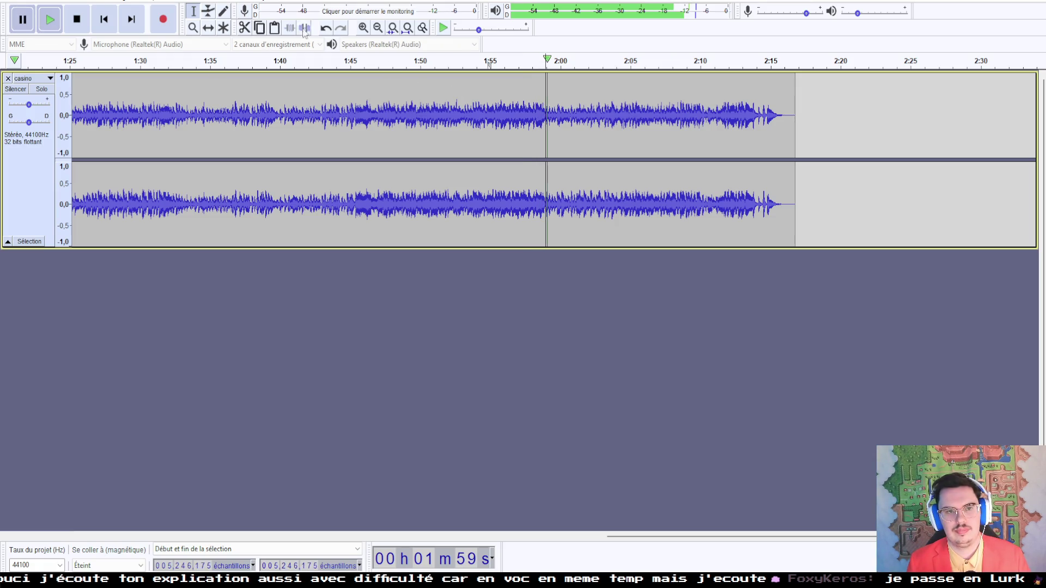
click(363, 28)
click(363, 28)
click(363, 28)
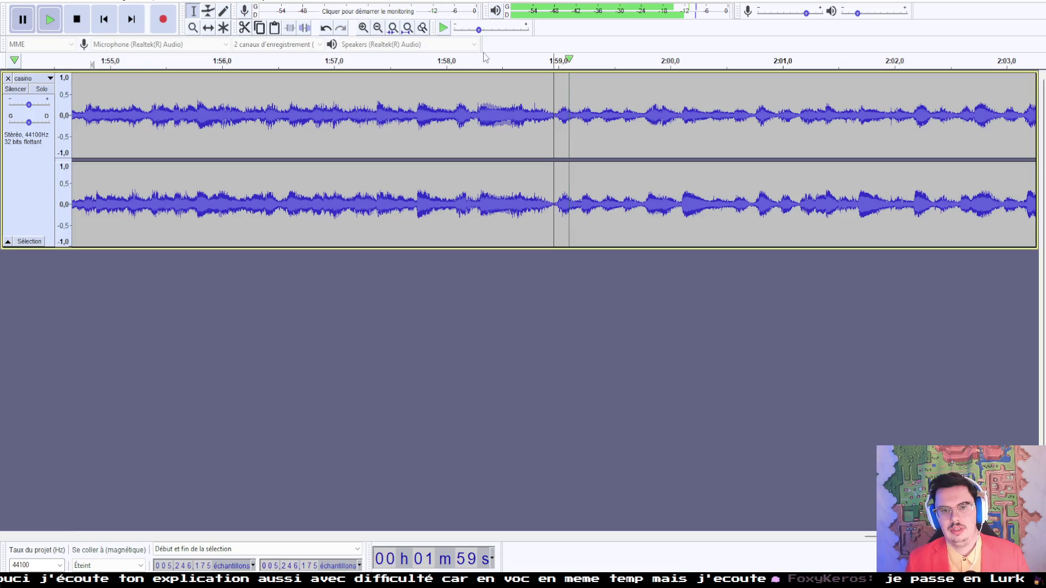
click(391, 64)
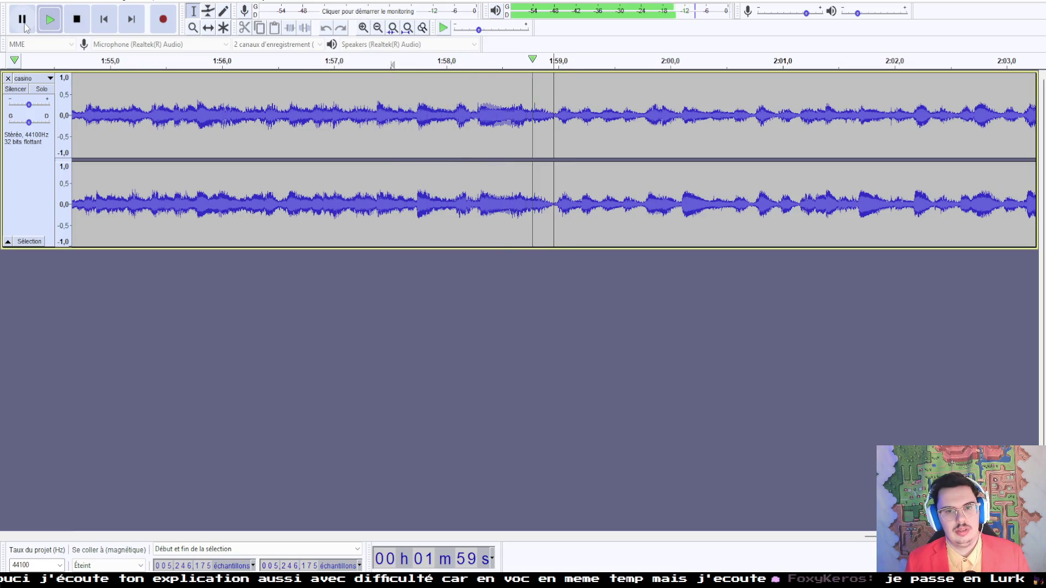
click(22, 24)
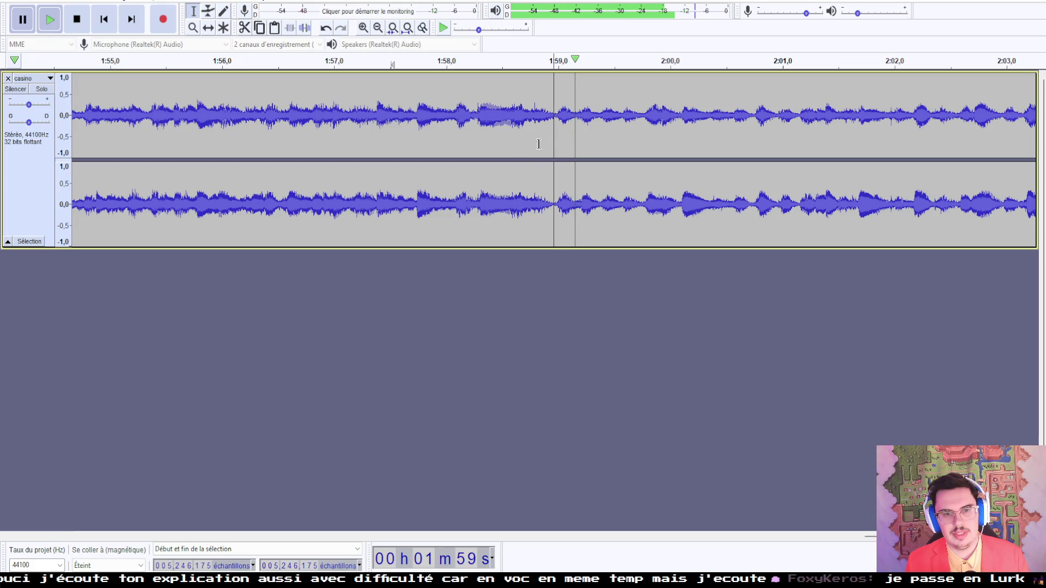
Step: Set the selection start to sample 5,246,176, select through the end, and delete it
click(212, 568)
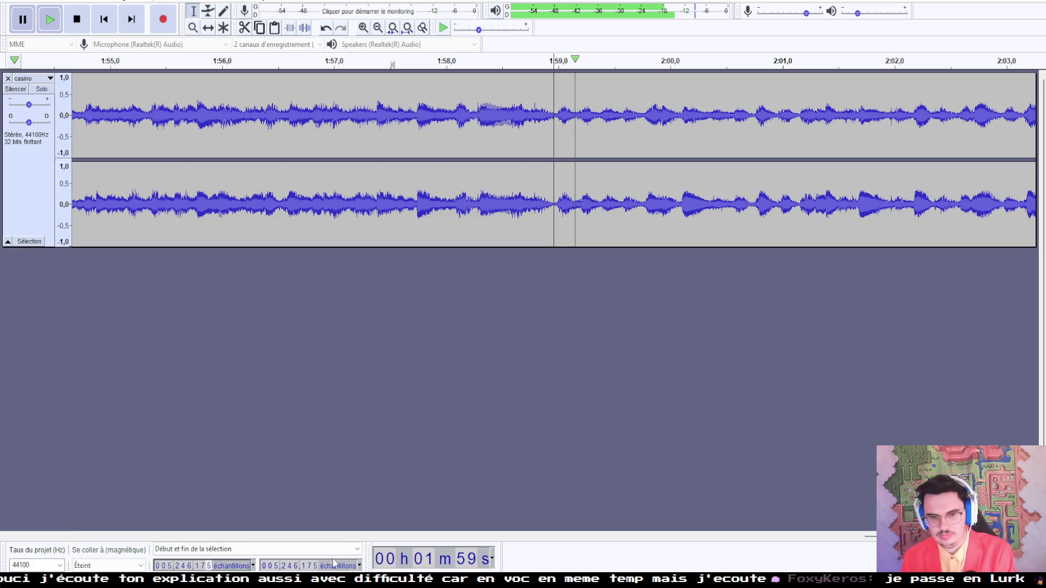
text(6)
key(Tab)
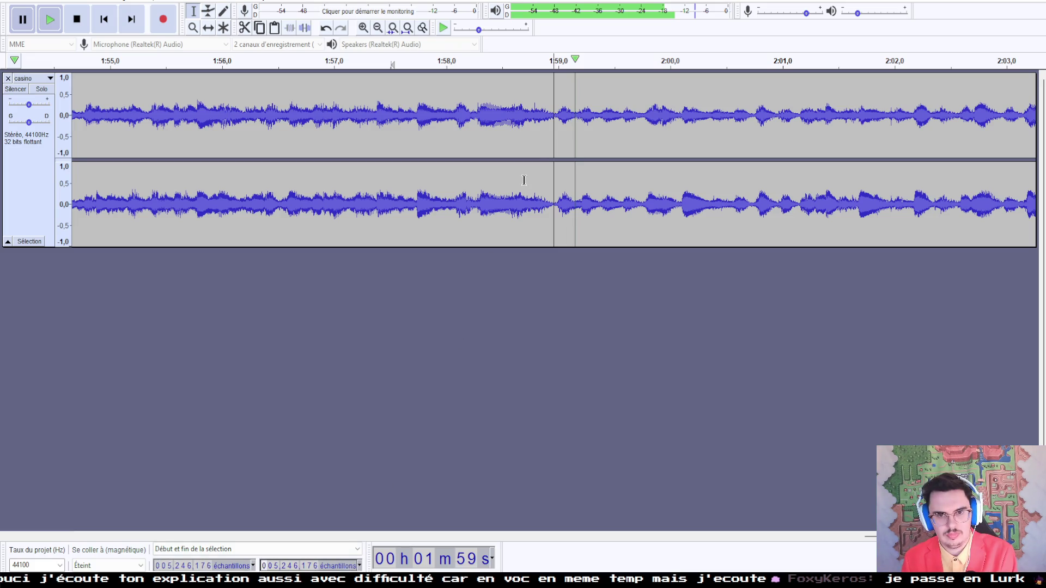
drag(554, 143, 849, 142)
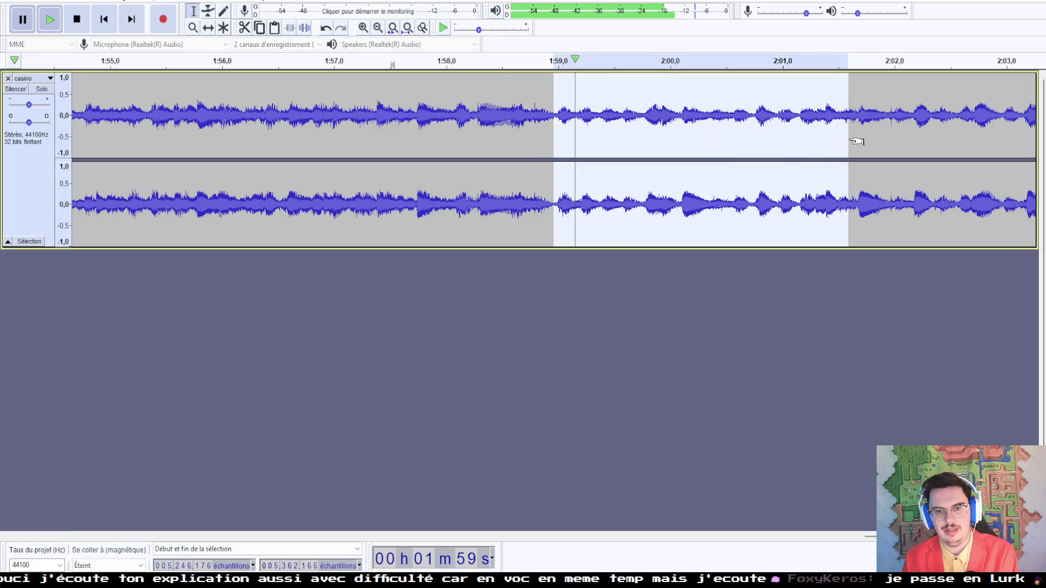
click(377, 27)
click(378, 27)
click(377, 27)
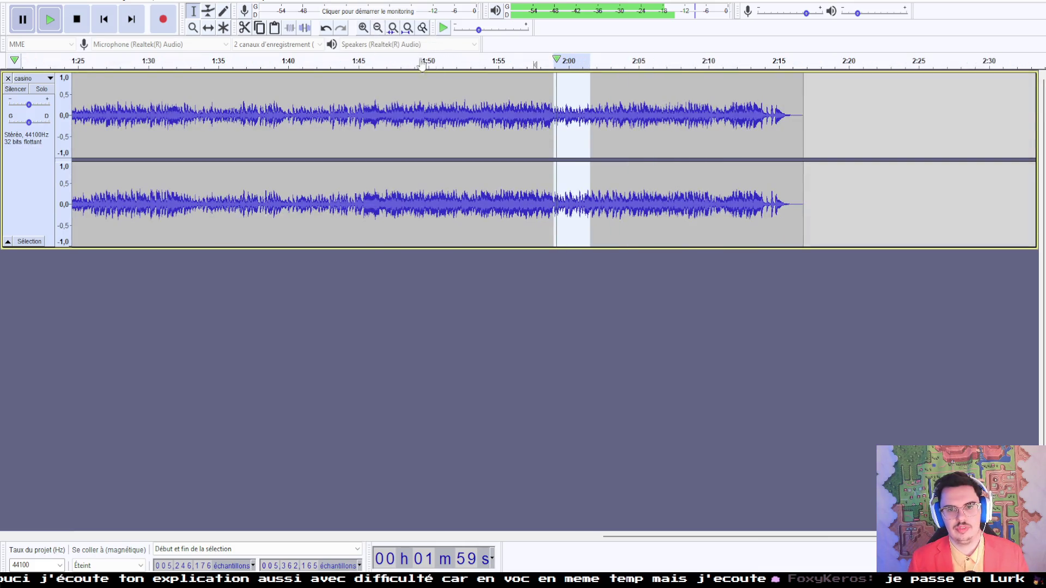
drag(590, 143, 794, 140)
key(Delete)
Step: Listen to the new ending from about 1:54 and view the whole trimmed track
click(505, 60)
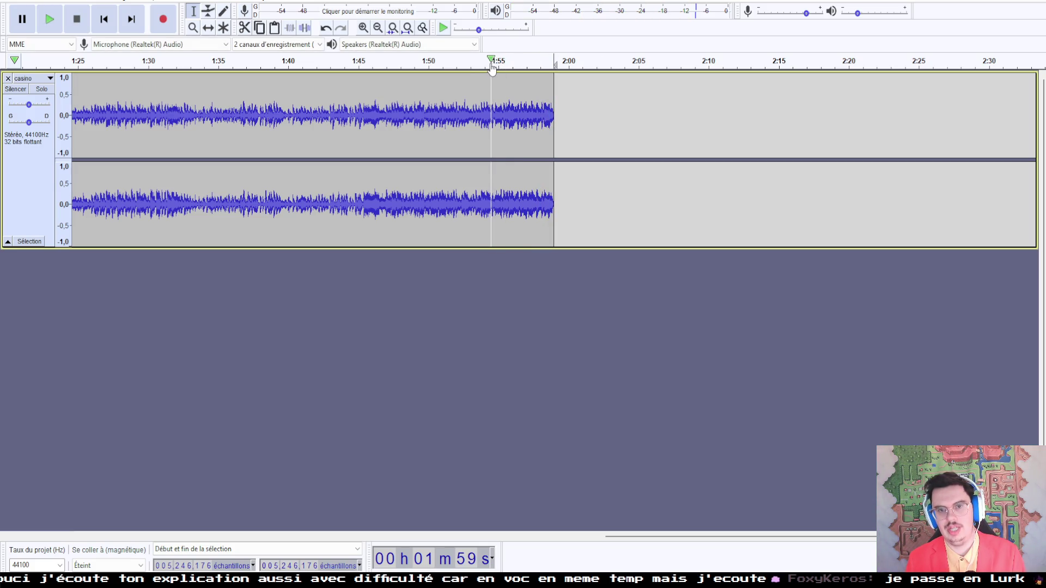
click(479, 63)
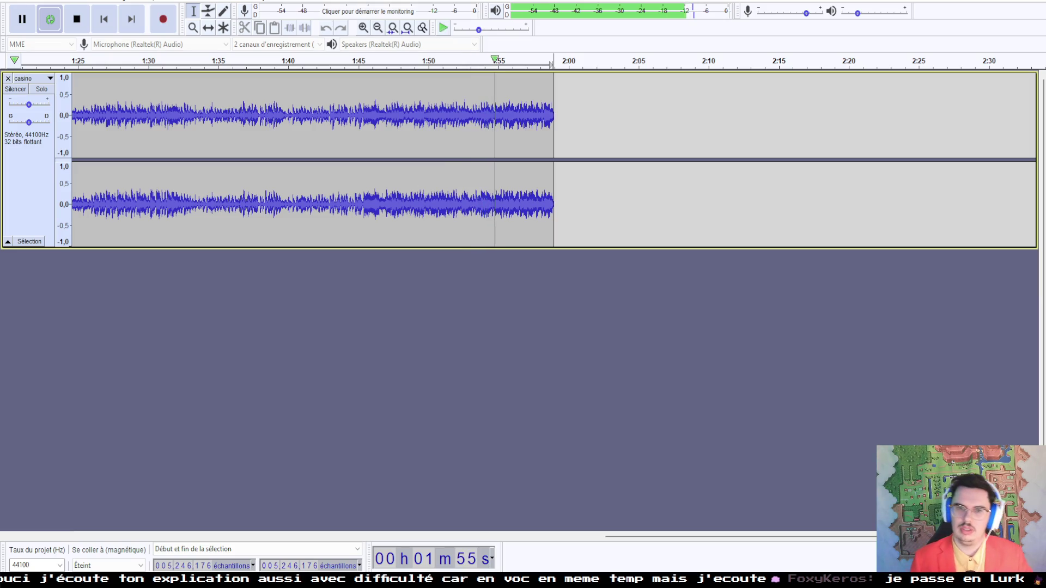
click(378, 28)
click(377, 28)
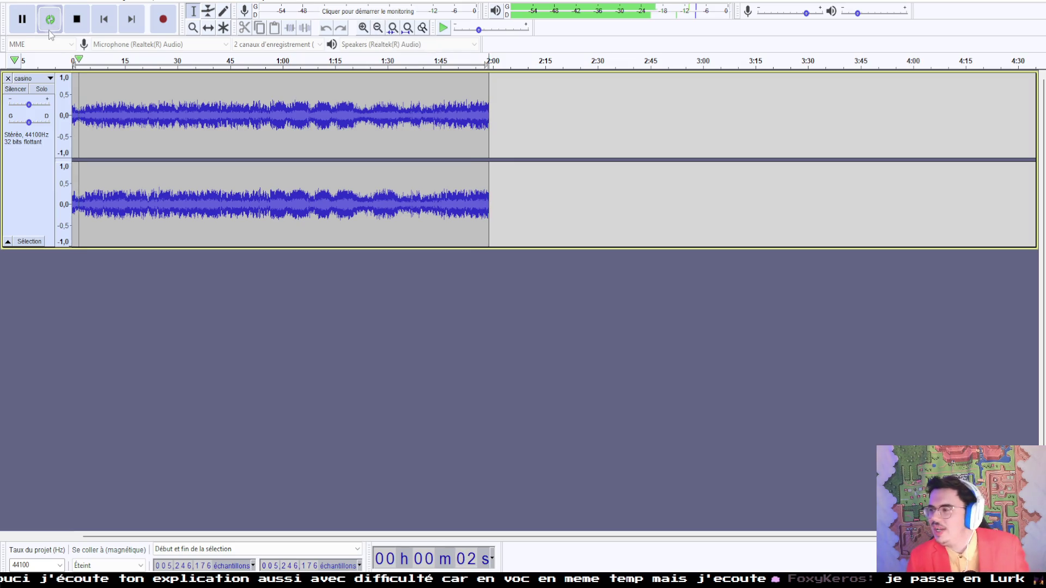
Step: Export the trimmed track as Ogg Vorbis over tott/casino.ogg with LOOPSTART metadata, then return to the quest editor
click(21, 3)
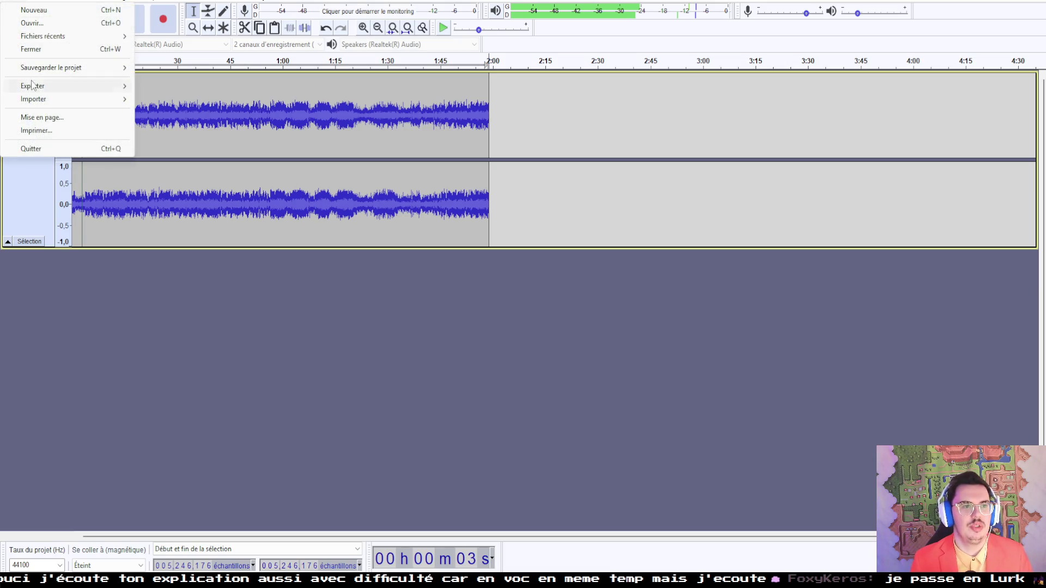
mouse_move(35, 87)
click(159, 112)
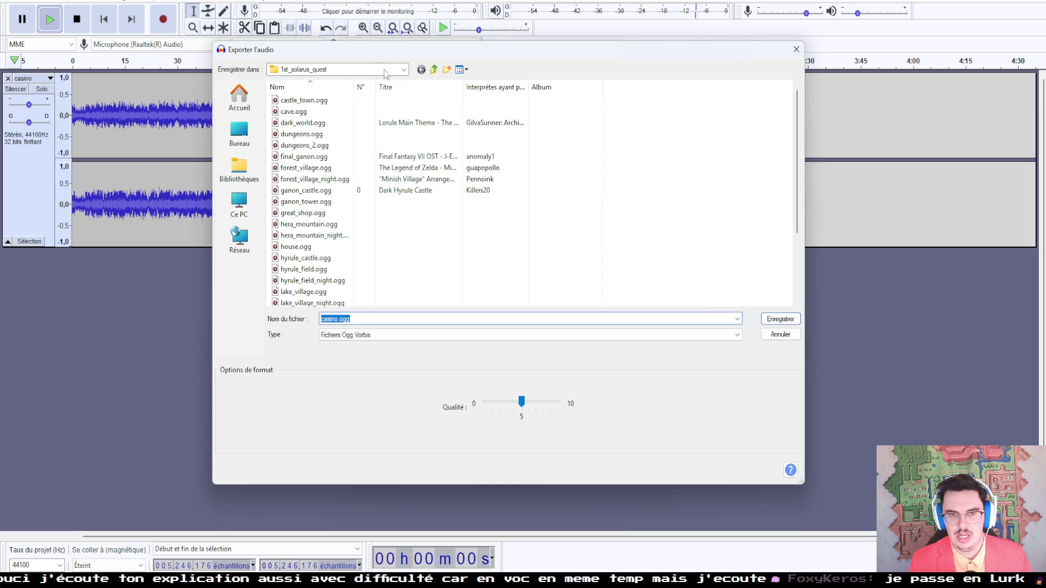
click(404, 69)
click(338, 228)
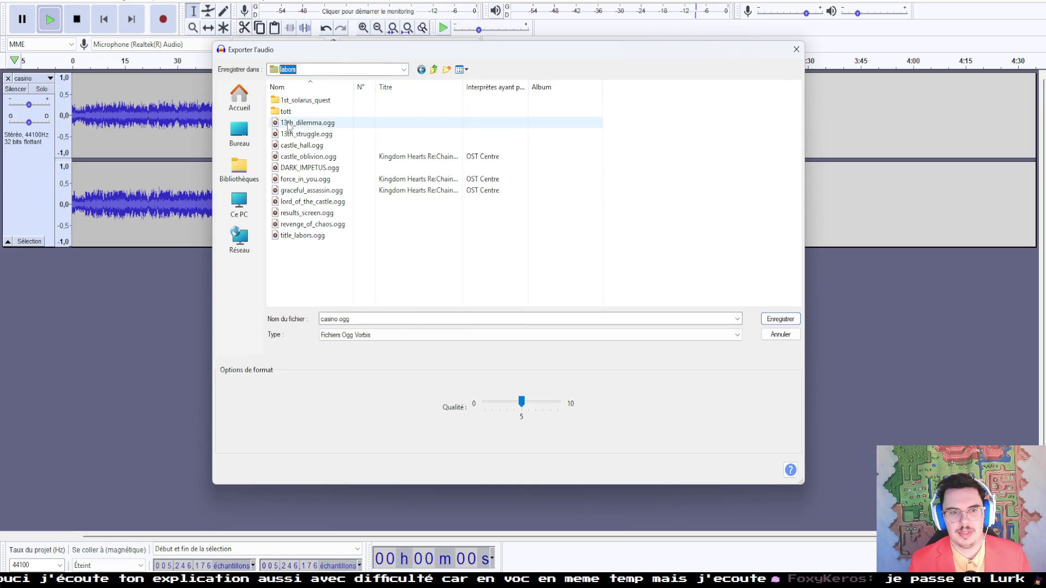
double_click(292, 111)
click(775, 319)
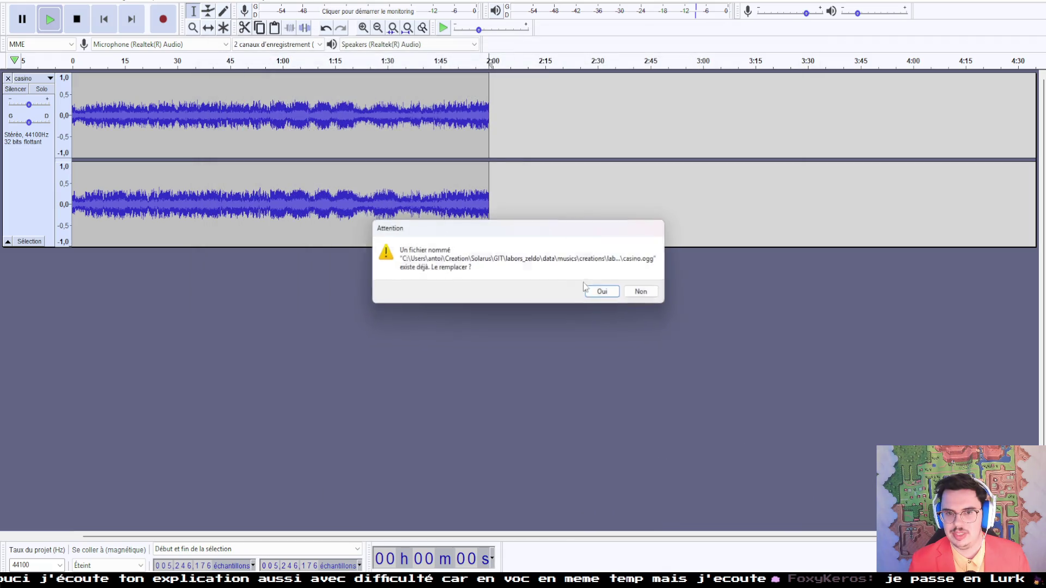
click(605, 293)
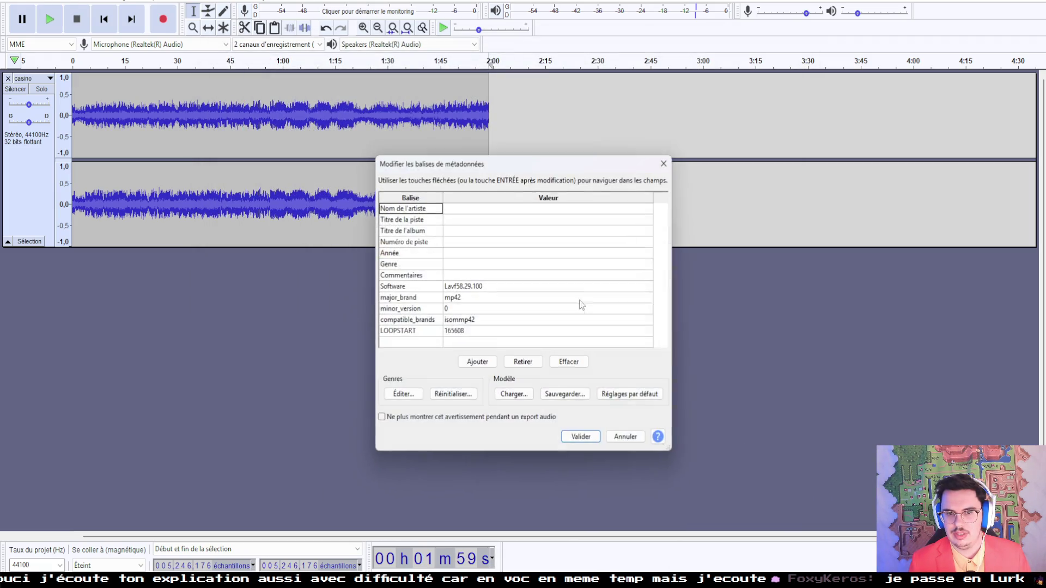
click(582, 439)
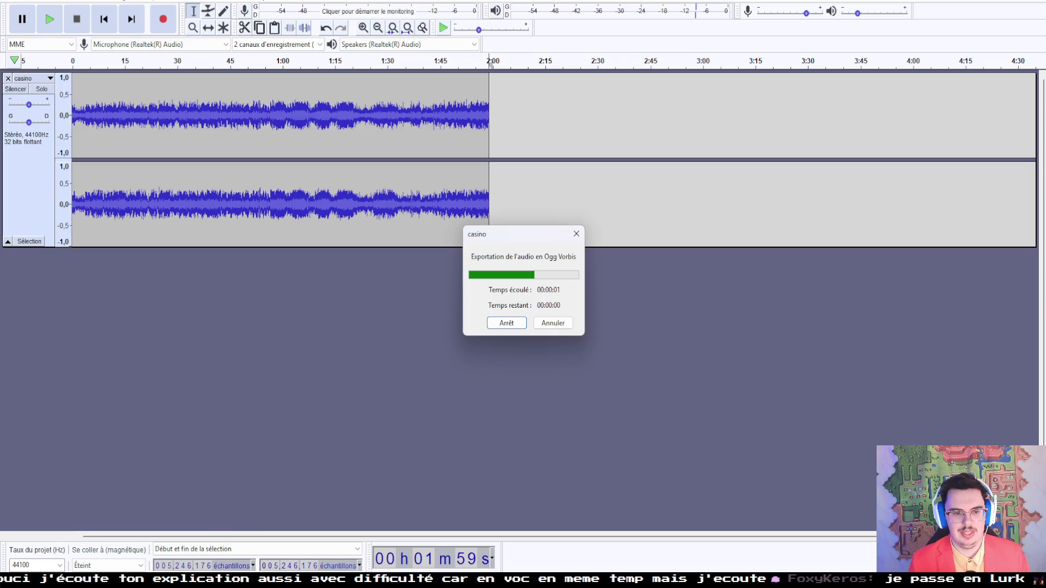
click(163, 581)
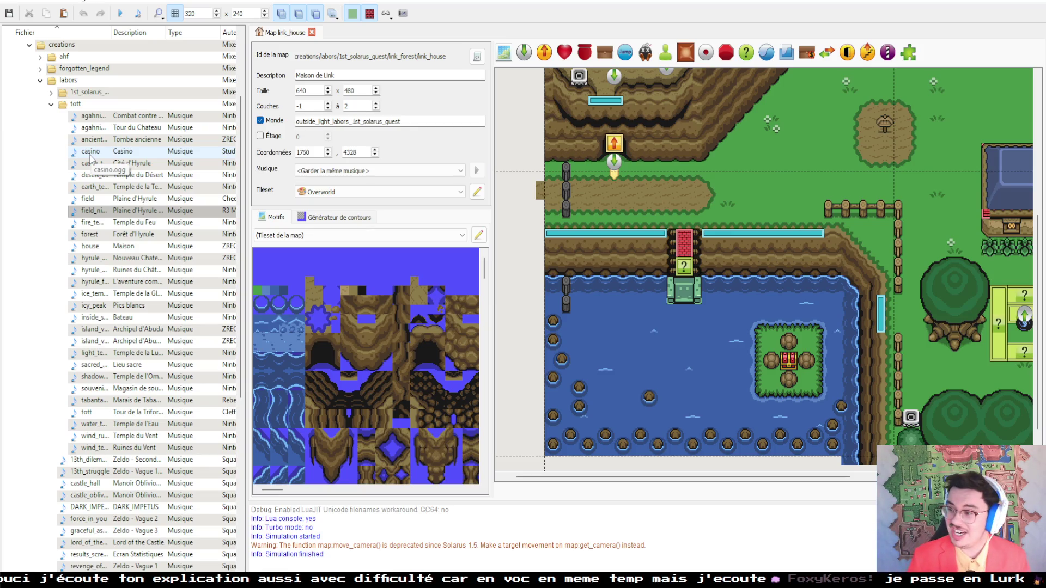
Step: Select the casino entry in the quest's music resource tree
click(90, 155)
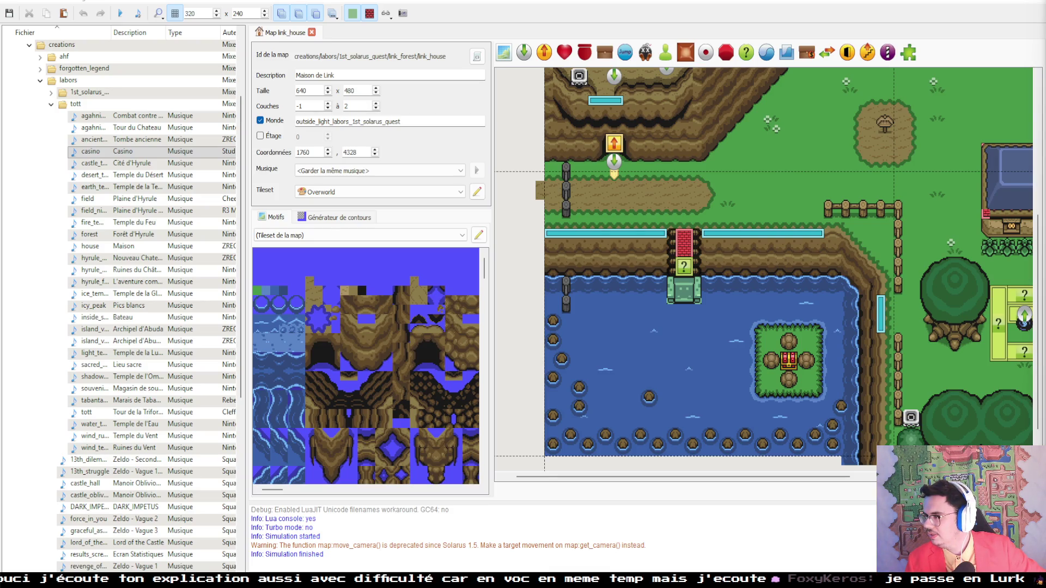
click(120, 15)
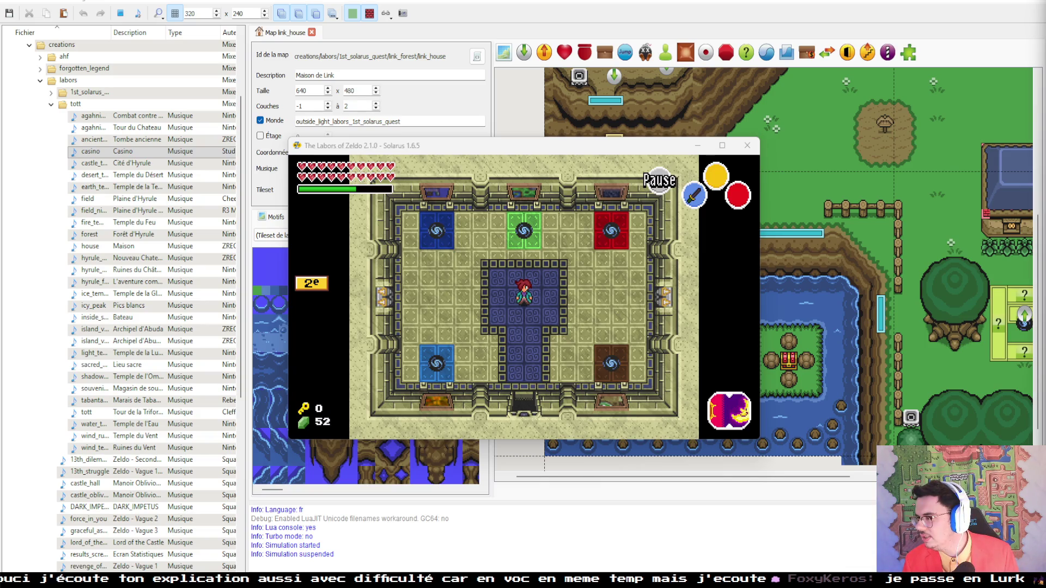
click(590, 267)
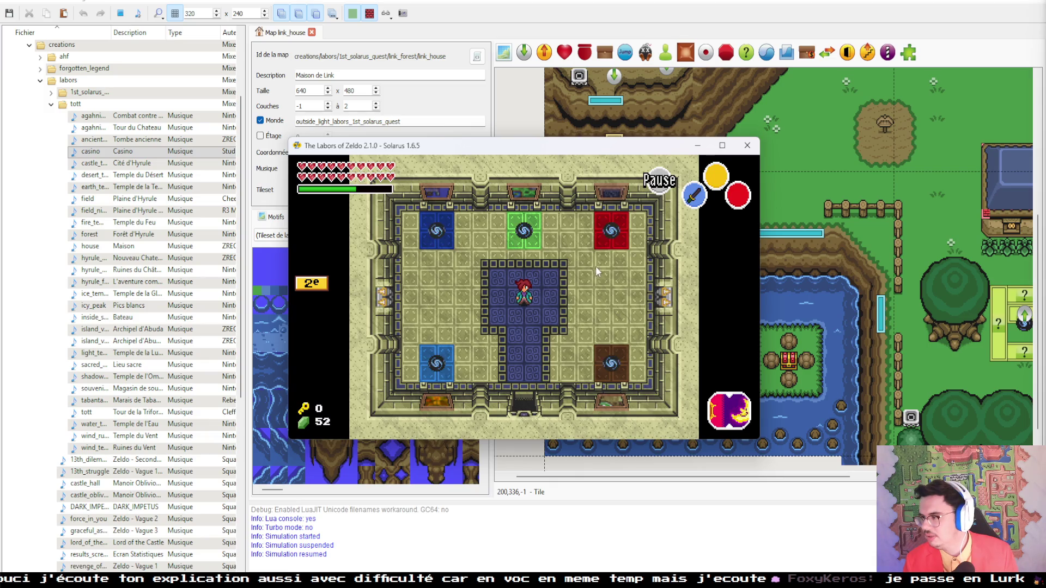
click(747, 146)
click(170, 165)
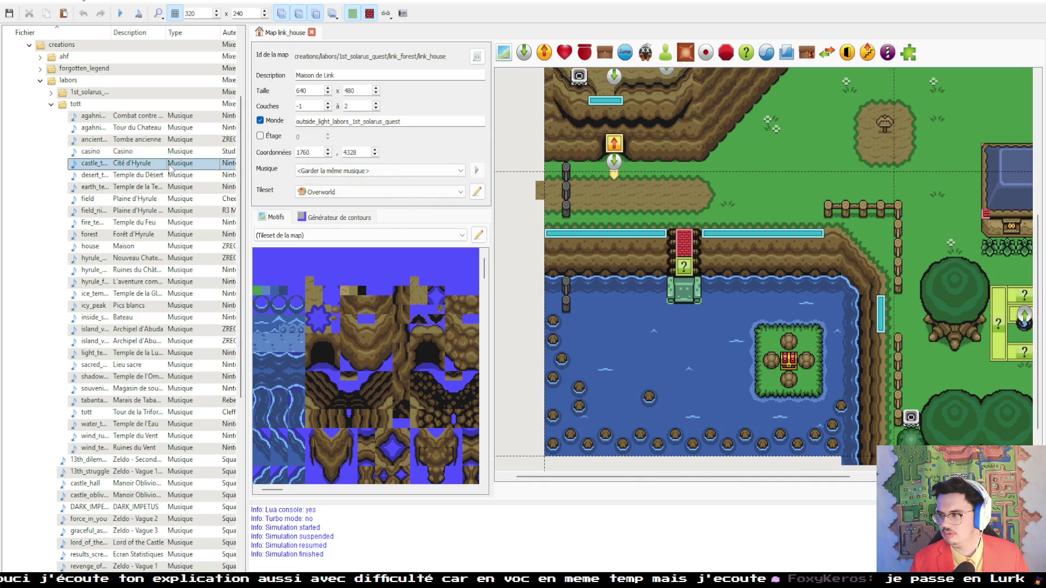
click(517, 170)
key(F5)
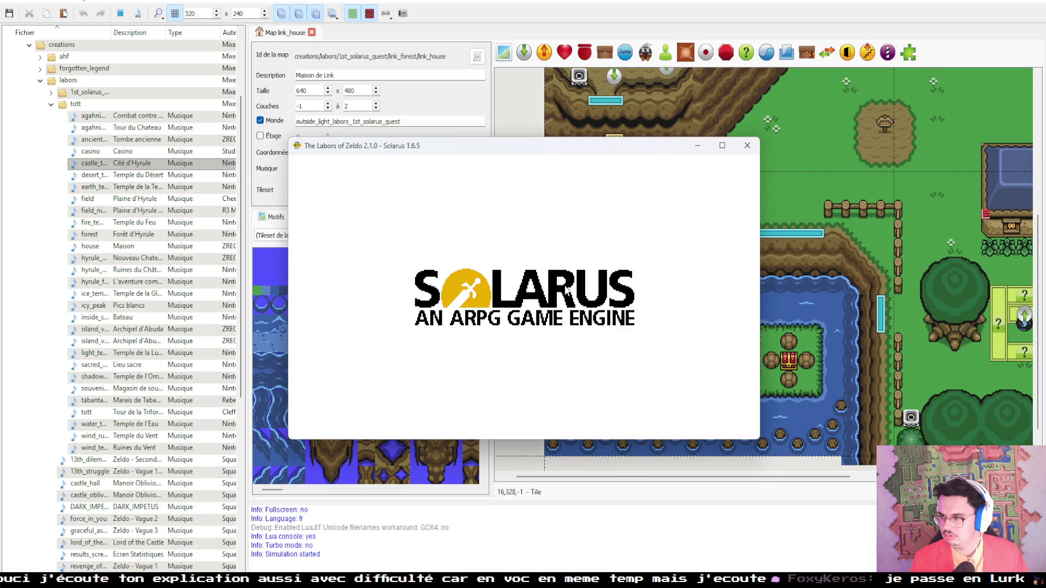
click(747, 145)
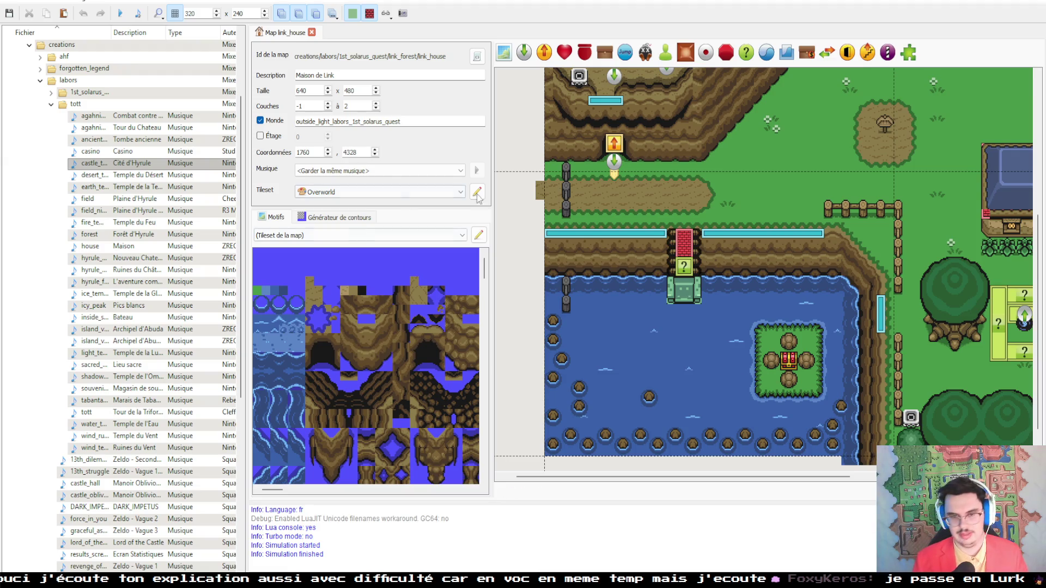
Step: In File Explorer, go up to the labors music folder and open 1st_solarus_quest
key(alt+Tab)
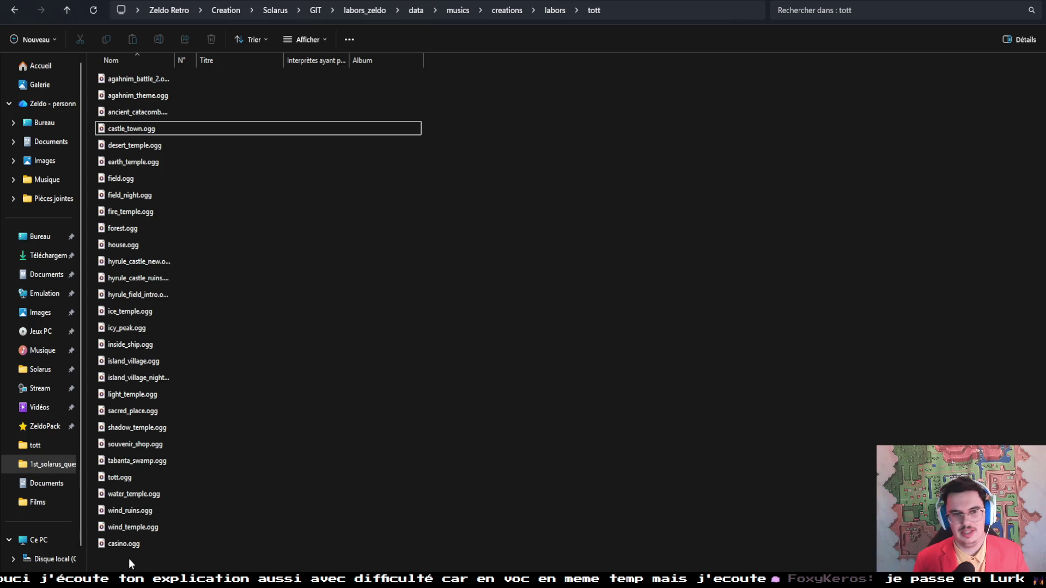
mouse_move(129, 558)
mouse_down()
mouse_move(125, 74)
mouse_move(129, 555)
mouse_up()
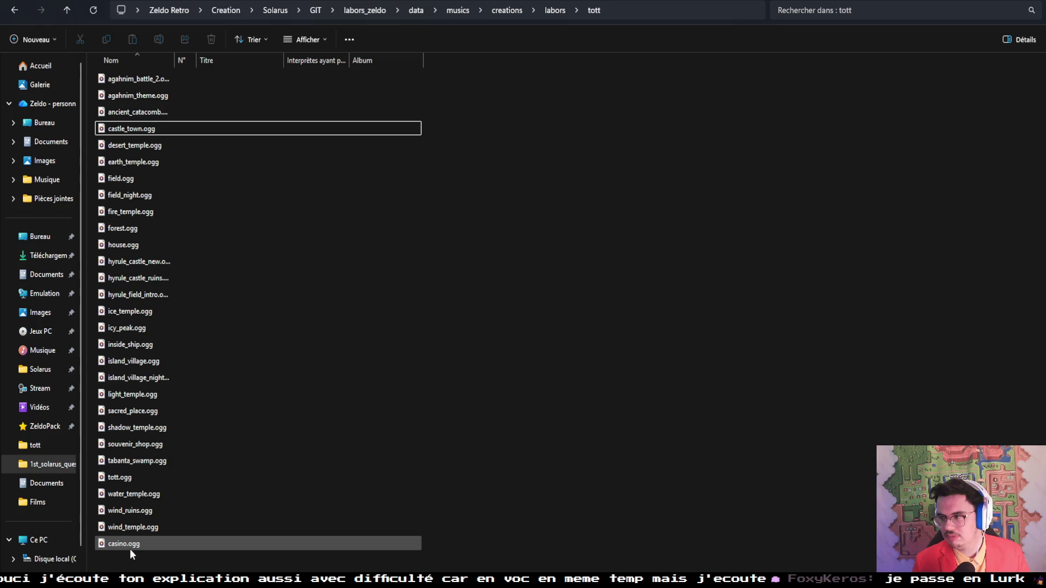
click(547, 13)
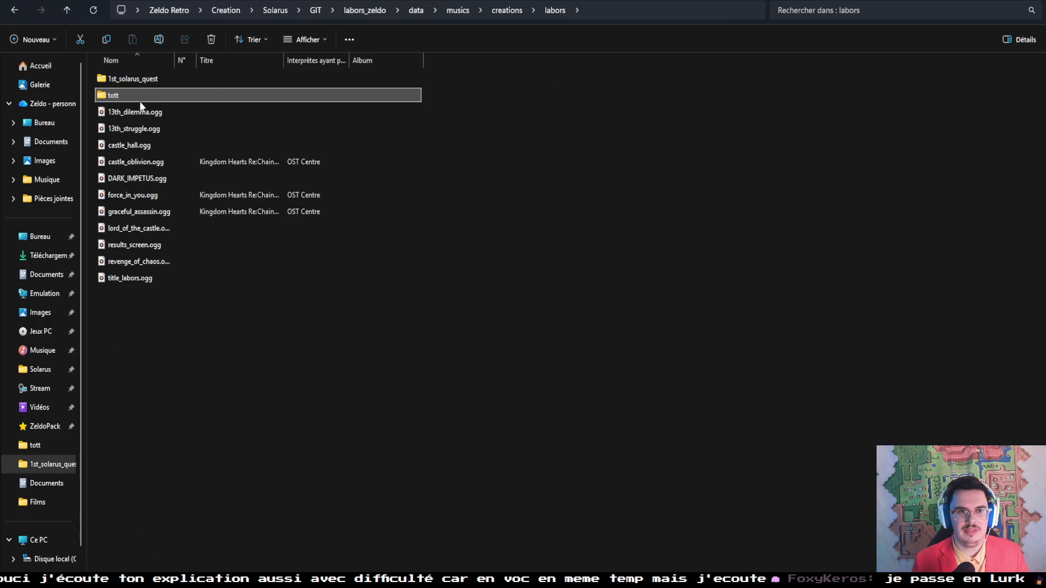
double_click(139, 81)
mouse_move(125, 553)
mouse_down()
mouse_move(122, 155)
mouse_move(125, 552)
mouse_up()
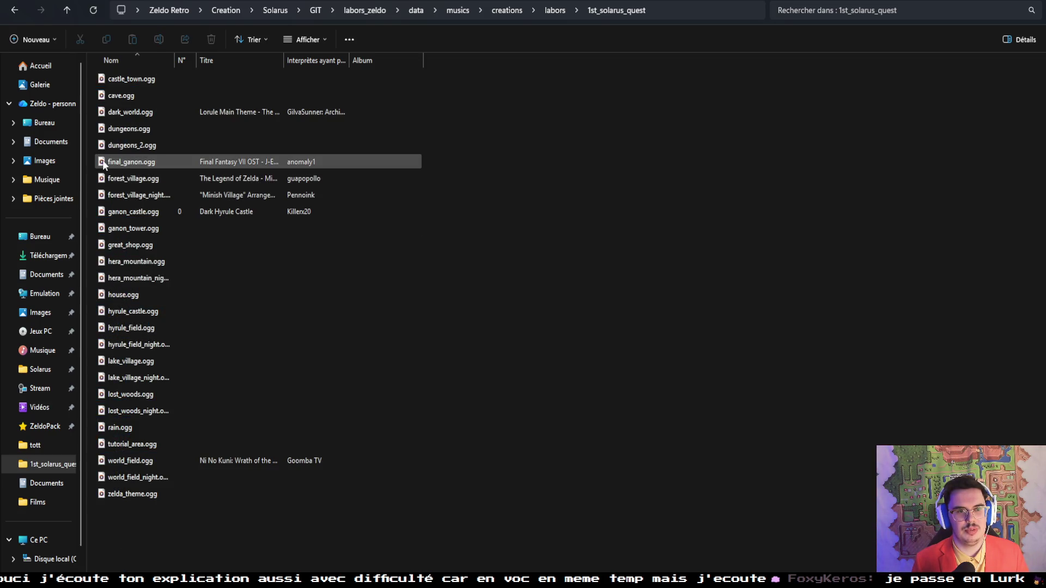
Step: Select zelda_theme.ogg and drag it into Audacity as a new track
click(113, 179)
shift+click(161, 496)
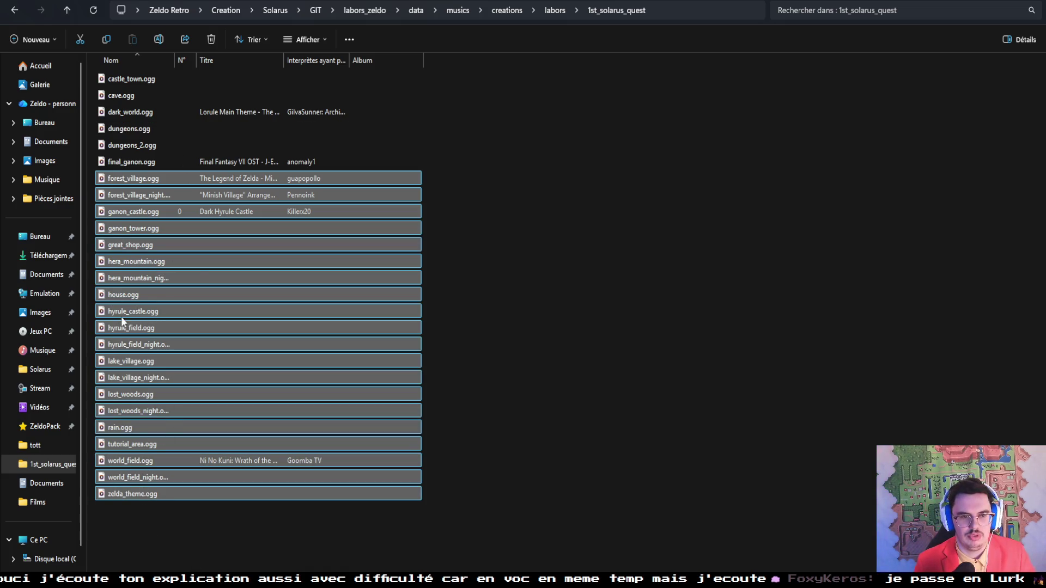
ctrl+click(130, 295)
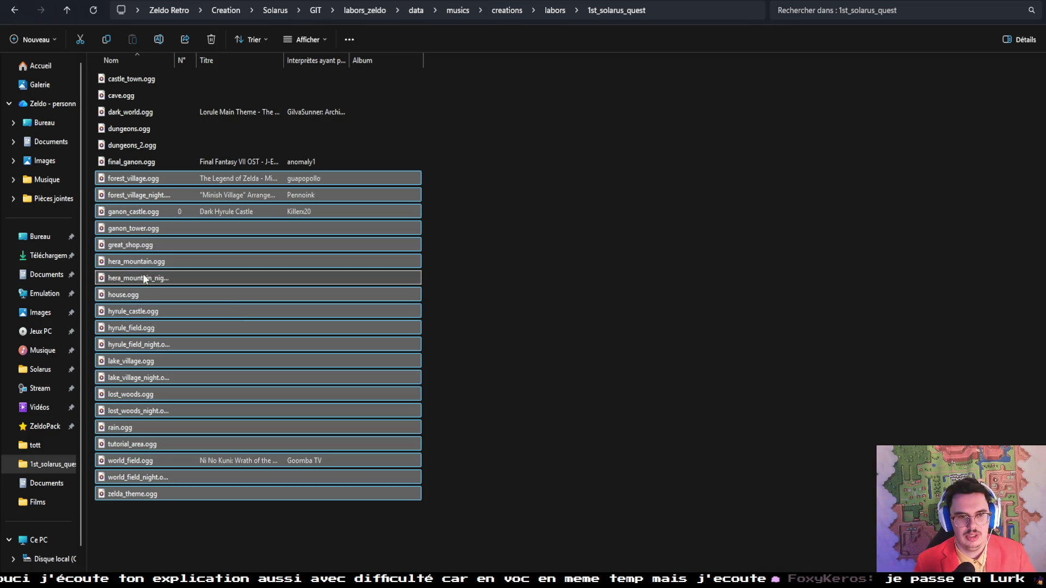
click(155, 245)
click(137, 266)
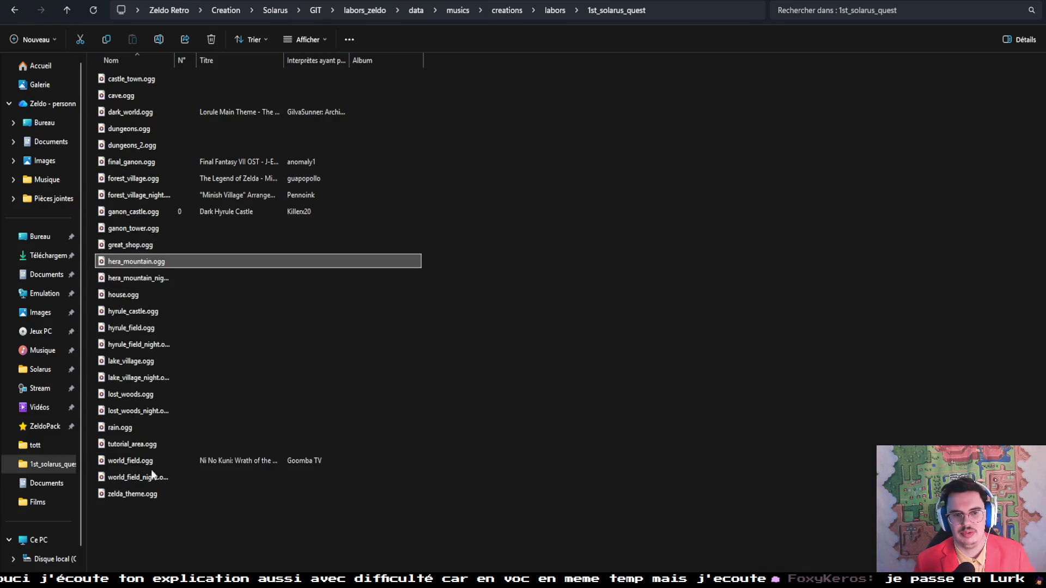
click(128, 495)
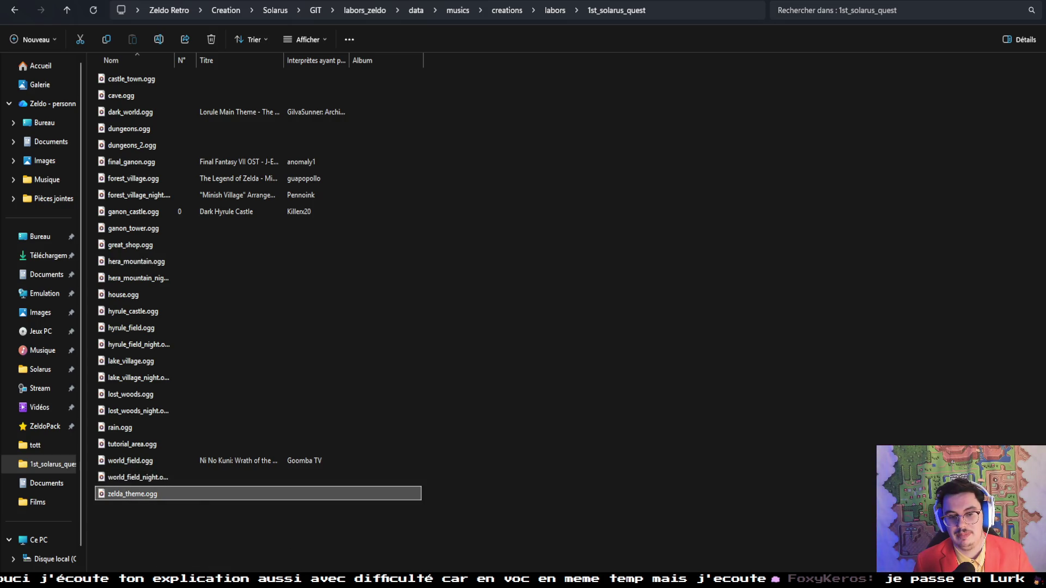
drag(128, 494, 171, 305)
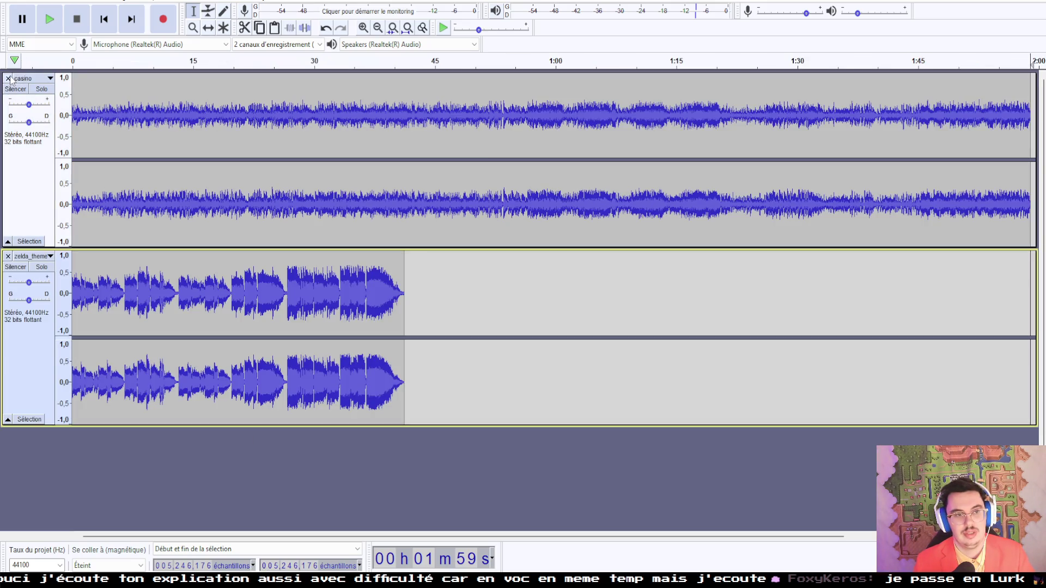
Step: Remove the casino track and listen through zelda_theme at around 14, 24 and 40 seconds
click(8, 79)
key(space)
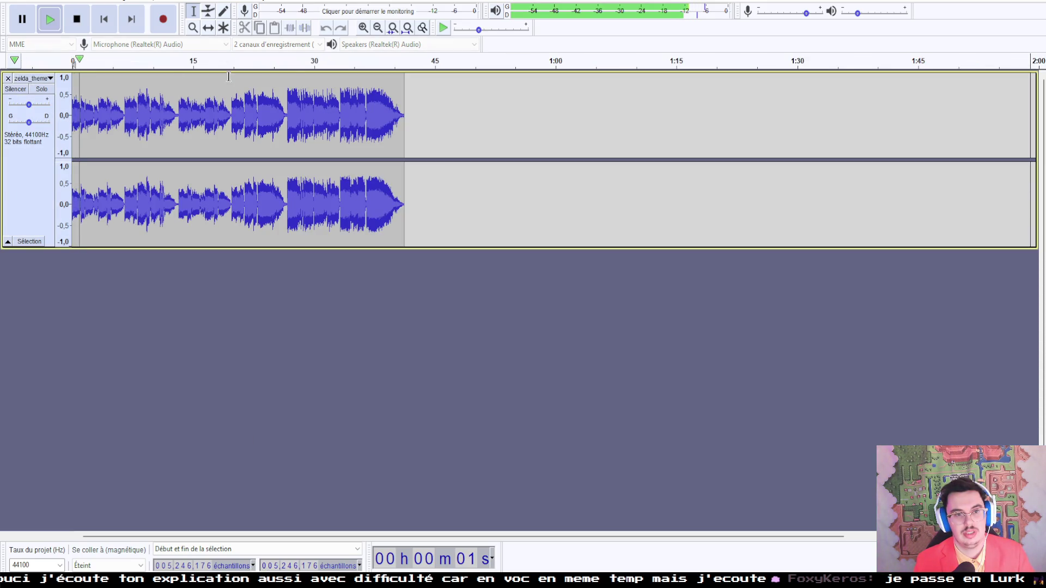
click(393, 68)
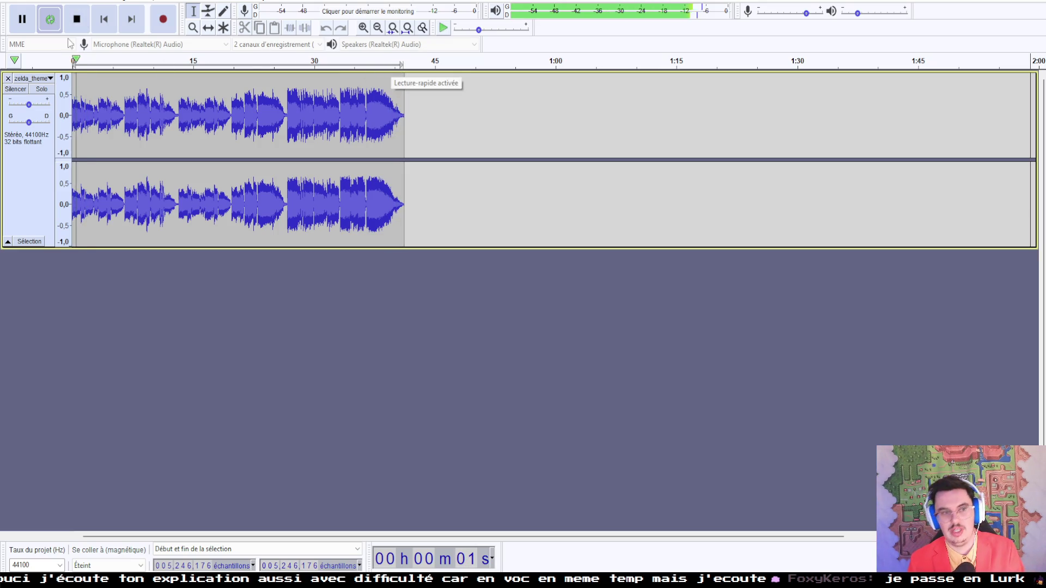
click(184, 60)
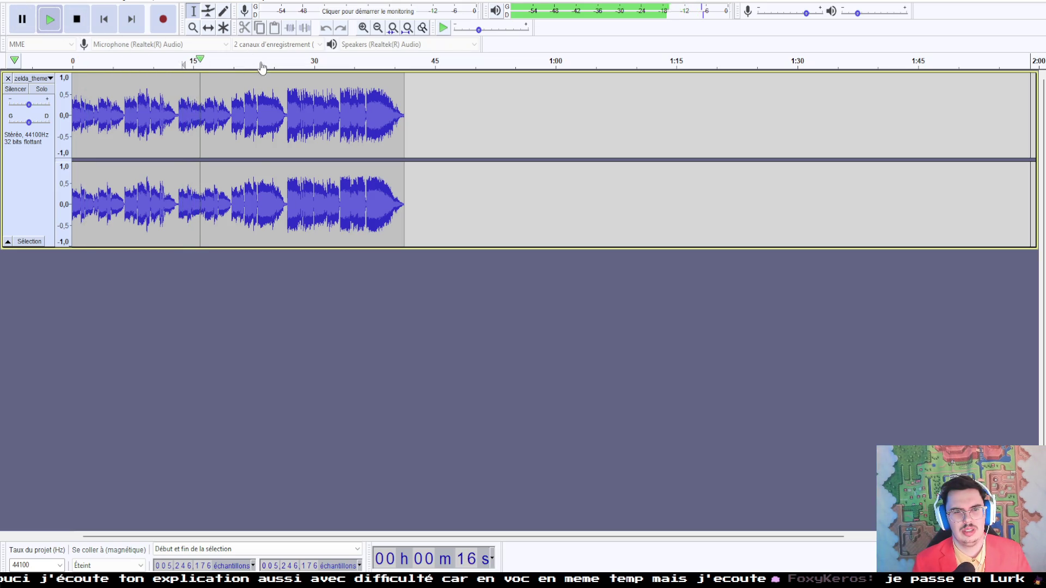
click(262, 66)
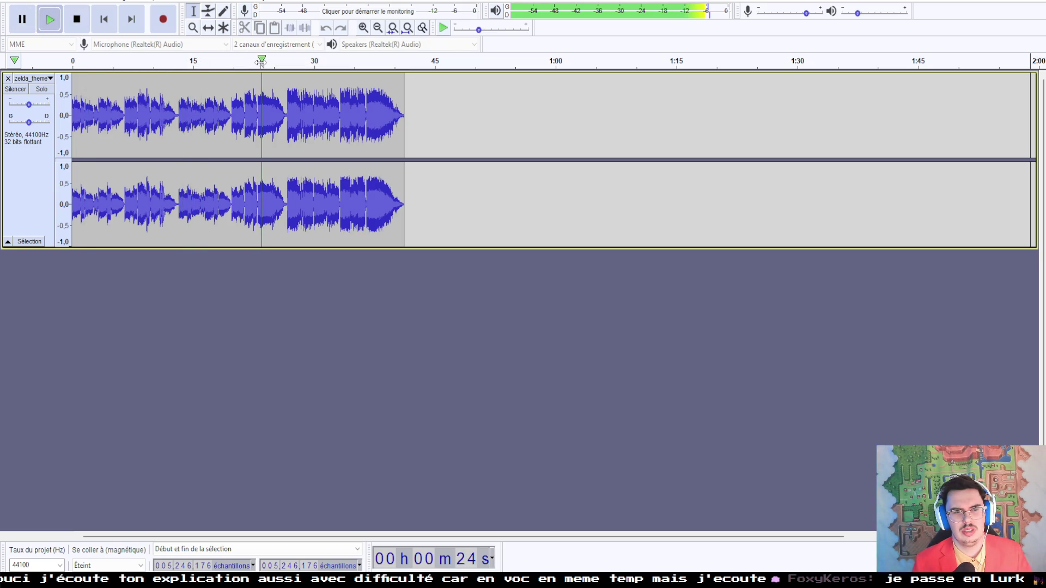
click(23, 19)
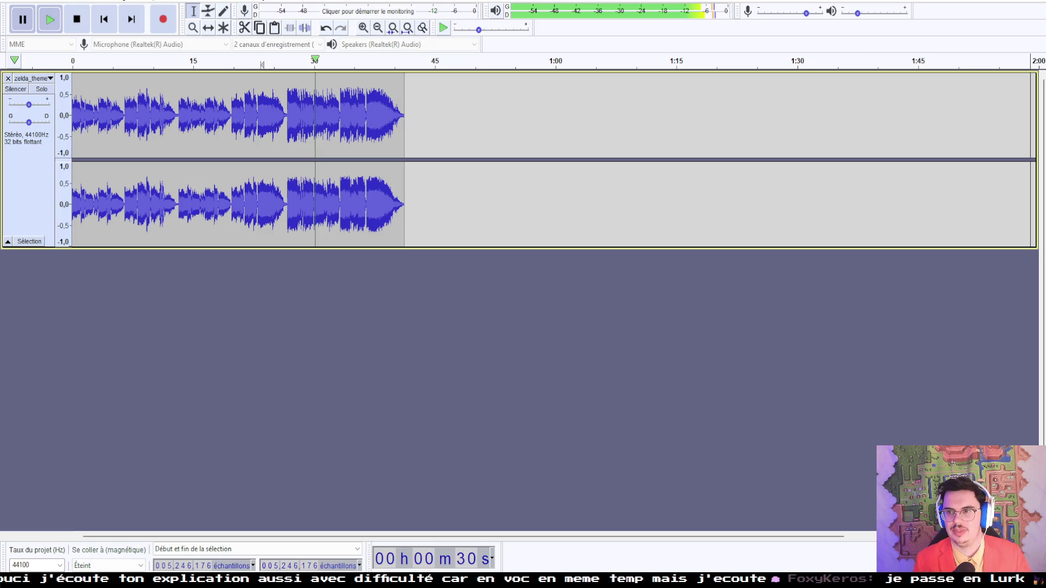
Step: Close Audacity without saving changes and clear the file selection in Explorer
key(ctrl+w)
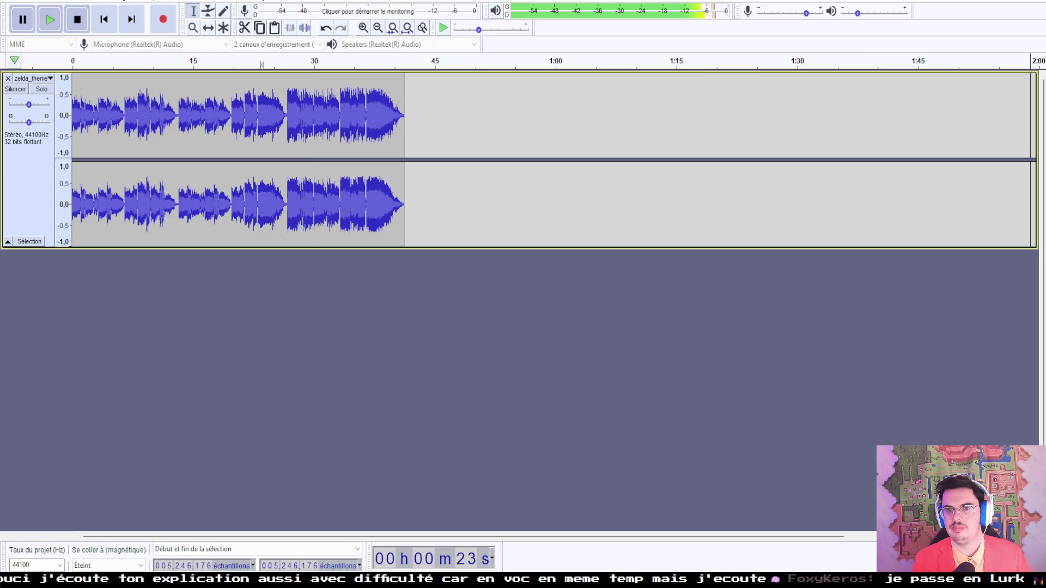
click(532, 286)
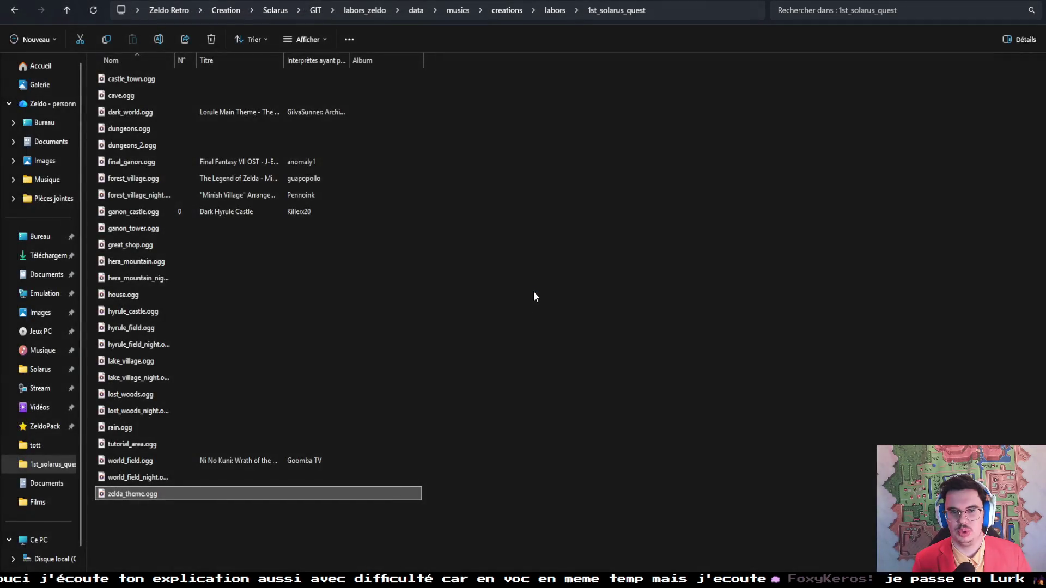
click(205, 552)
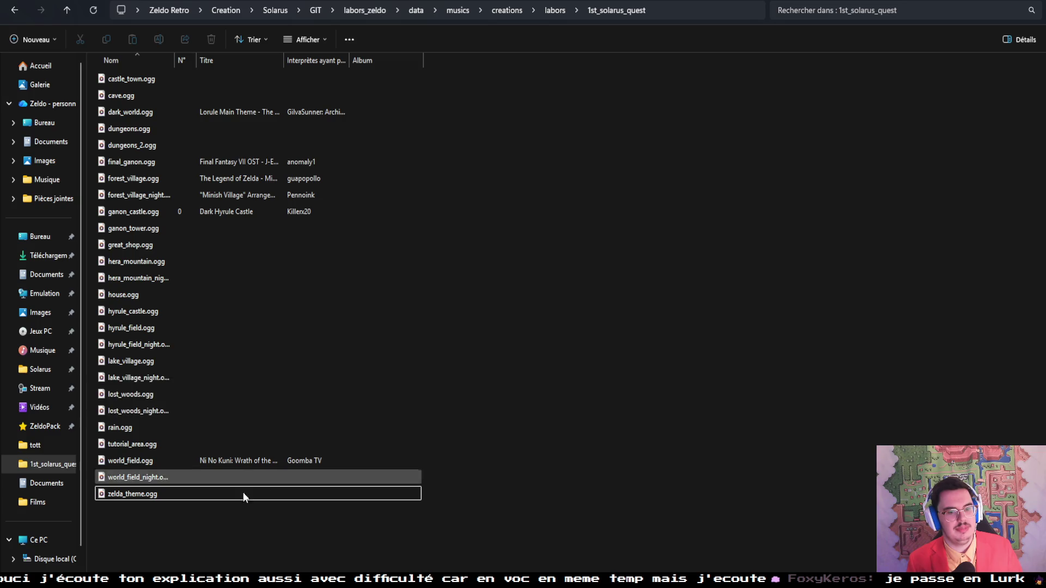
Step: Bring Solarus Quest Editor back to the front, showing the link_house map and tott music list
mouse_move(162, 581)
click(162, 537)
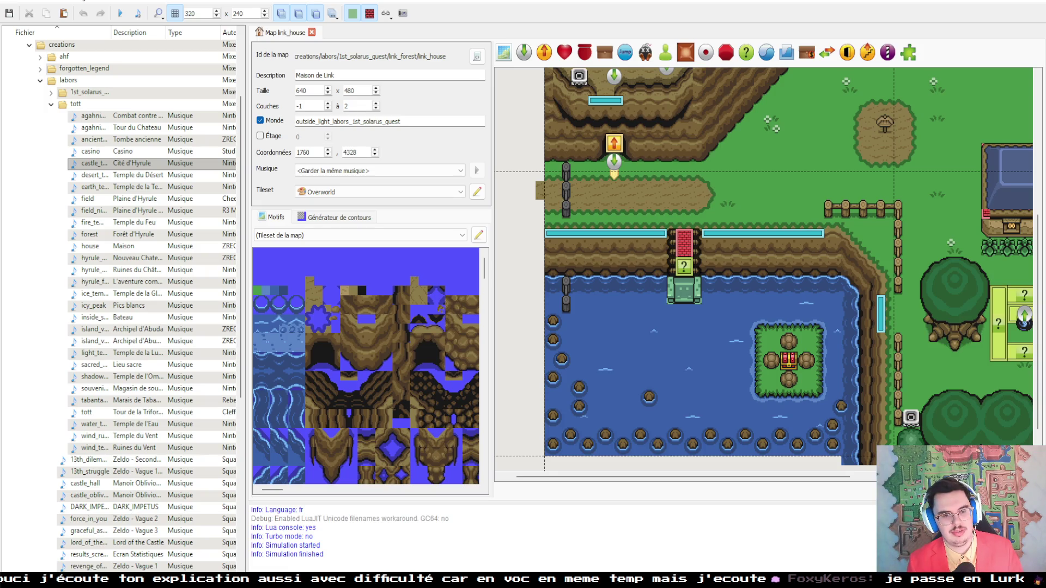